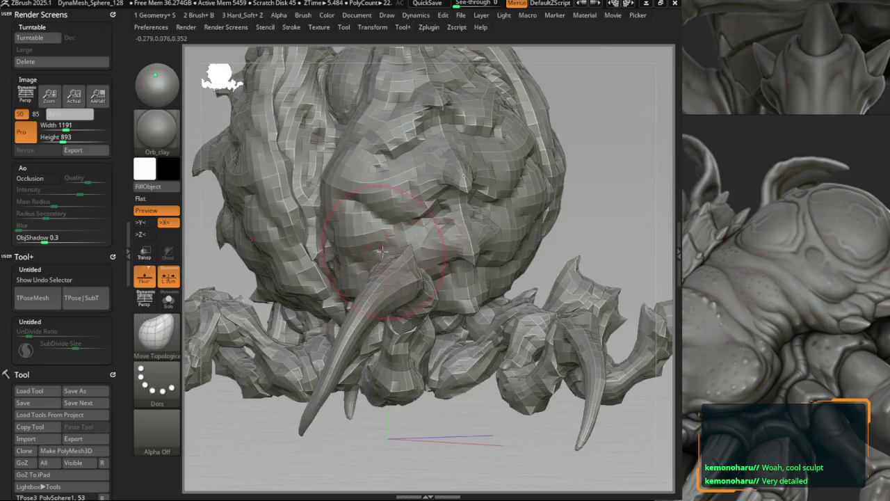
Ctrl-lasso mask a region of the creature's body near the head.
{"action": "left_click_drag", "start_coordinate": [338, 276], "coordinate": [386, 260]}
{"action": "right_click_drag", "start_coordinate": [385, 260], "coordinate": [402, 234]}
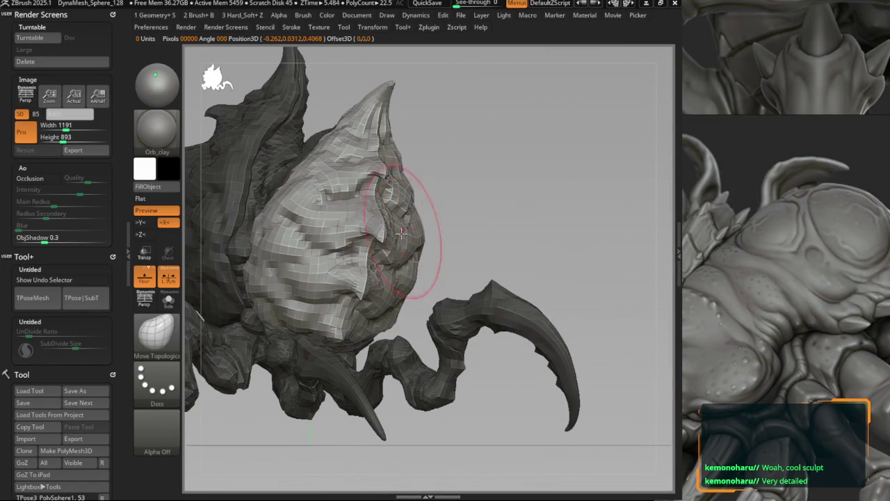
{"action": "key", "text": "ctrl"}
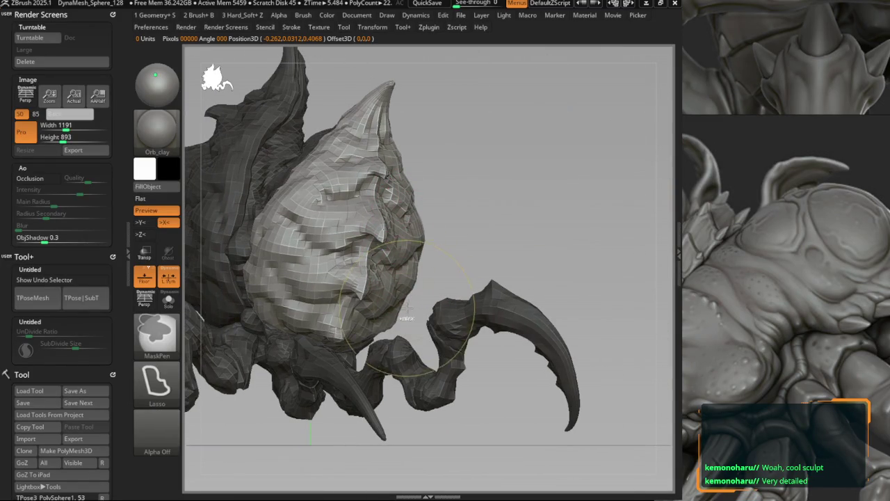
{"action": "left_click_drag", "start_coordinate": [409, 256], "coordinate": [410, 259]}
{"action": "mouse_move", "coordinate": [411, 258]}
{"action": "right_mouse_down"}
{"action": "mouse_move", "coordinate": [446, 264]}
{"action": "mouse_move", "coordinate": [390, 273]}
{"action": "right_mouse_up"}
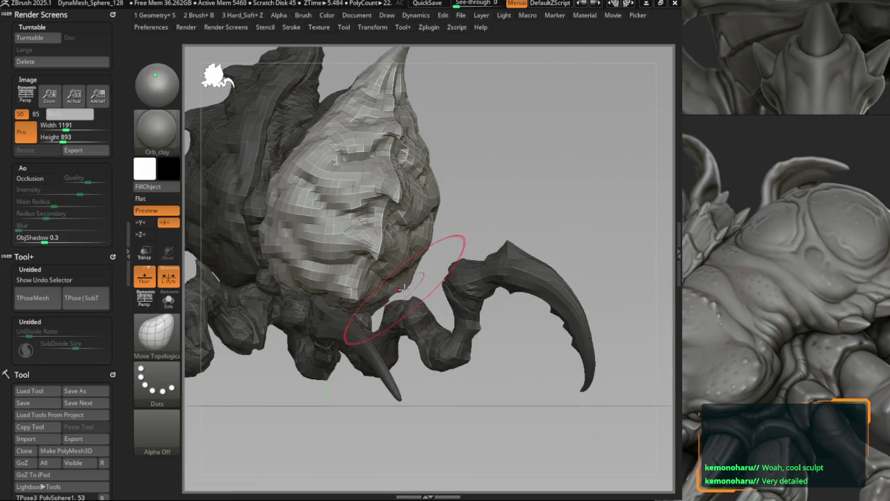
{"action": "right_click_drag", "start_coordinate": [382, 293], "coordinate": [457, 316]}
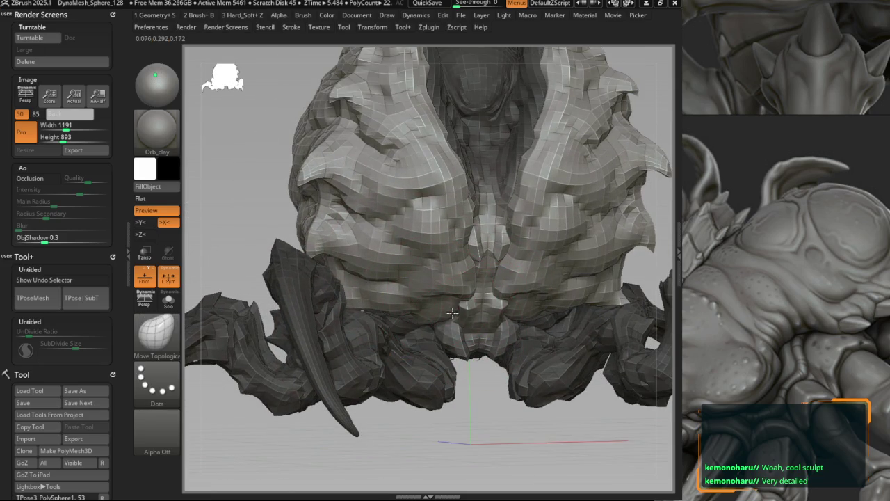
Reshape the jaw and underside with the Move and Move Topological brushes.
{"action": "key", "text": "b"}
{"action": "key", "text": "m"}
{"action": "key", "text": "v"}
{"action": "key", "text": "b"}
{"action": "key", "text": "m"}
{"action": "key", "text": "t"}
{"action": "mouse_move", "coordinate": [449, 308]}
{"action": "right_mouse_down"}
{"action": "mouse_move", "coordinate": [465, 316]}
{"action": "mouse_move", "coordinate": [493, 406]}
{"action": "mouse_move", "coordinate": [462, 346]}
{"action": "right_mouse_up"}
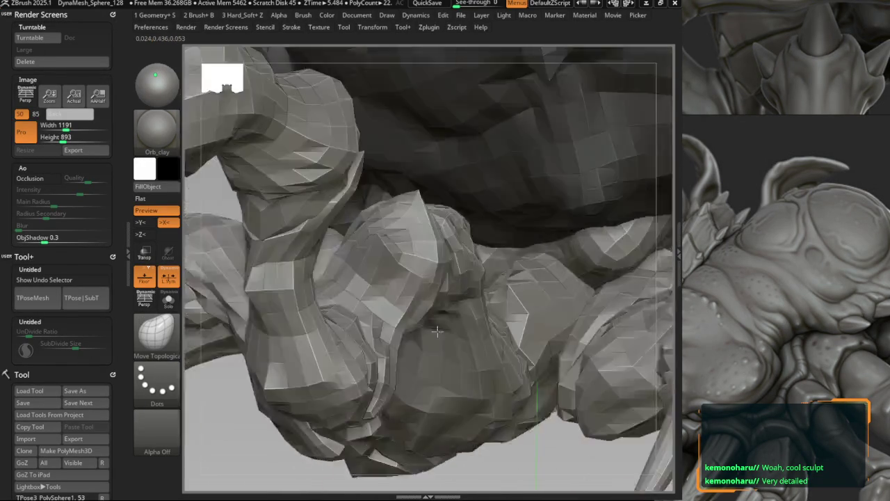
{"action": "mouse_move", "coordinate": [465, 357]}
{"action": "right_mouse_down"}
{"action": "mouse_move", "coordinate": [460, 216]}
{"action": "mouse_move", "coordinate": [427, 357]}
{"action": "mouse_move", "coordinate": [444, 386]}
{"action": "right_mouse_up"}
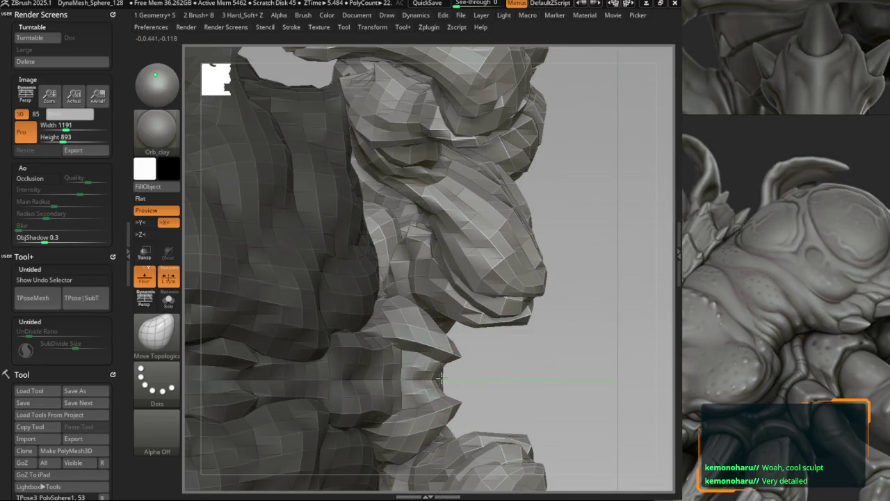
Frame the side spike, then hide the body and horns, leaving only the legs.
{"action": "right_click_drag", "start_coordinate": [431, 336], "coordinate": [477, 299]}
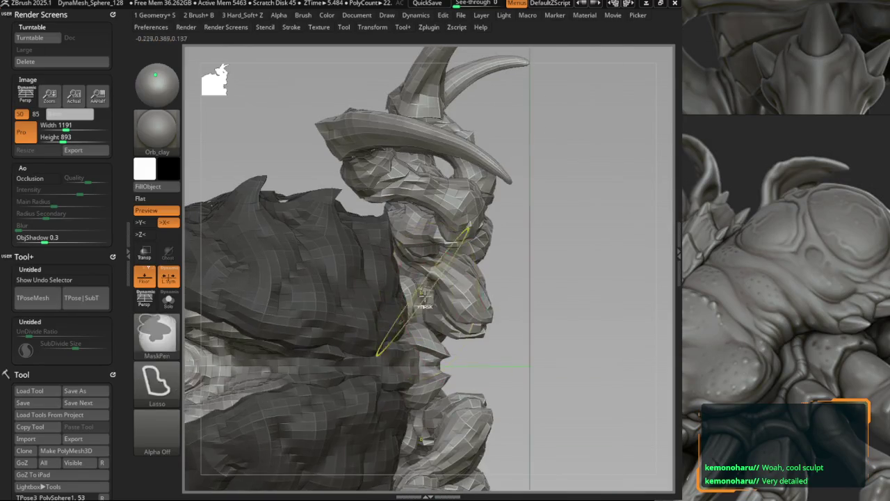
{"action": "mouse_move", "coordinate": [484, 331]}
{"action": "right_mouse_down"}
{"action": "mouse_move", "coordinate": [423, 299]}
{"action": "mouse_move", "coordinate": [358, 226]}
{"action": "mouse_move", "coordinate": [353, 209]}
{"action": "mouse_move", "coordinate": [336, 206]}
{"action": "right_mouse_up"}
{"action": "key", "text": "v"}
{"action": "key", "text": "v"}
{"action": "mouse_move", "coordinate": [288, 149]}
{"action": "right_mouse_down"}
{"action": "mouse_move", "coordinate": [265, 159]}
{"action": "mouse_move", "coordinate": [294, 163]}
{"action": "mouse_move", "coordinate": [288, 199]}
{"action": "mouse_move", "coordinate": [313, 233]}
{"action": "mouse_move", "coordinate": [299, 208]}
{"action": "mouse_move", "coordinate": [318, 189]}
{"action": "mouse_move", "coordinate": [453, 197]}
{"action": "mouse_move", "coordinate": [411, 242]}
{"action": "mouse_move", "coordinate": [408, 260]}
{"action": "mouse_move", "coordinate": [373, 209]}
{"action": "mouse_move", "coordinate": [368, 229]}
{"action": "mouse_move", "coordinate": [397, 271]}
{"action": "mouse_move", "coordinate": [416, 244]}
{"action": "mouse_move", "coordinate": [390, 243]}
{"action": "mouse_move", "coordinate": [379, 219]}
{"action": "mouse_move", "coordinate": [411, 209]}
{"action": "mouse_move", "coordinate": [399, 199]}
{"action": "mouse_move", "coordinate": [441, 282]}
{"action": "mouse_move", "coordinate": [459, 229]}
{"action": "right_mouse_up"}
{"action": "left_click", "coordinate": [418, 254], "text": "ctrl+alt+shift"}
Bring back the body and horns, then pull the left horn tip with mirrored Move.
{"action": "left_click", "coordinate": [367, 227], "text": "ctrl"}
{"action": "left_click", "coordinate": [367, 227], "text": "ctrl+shift"}
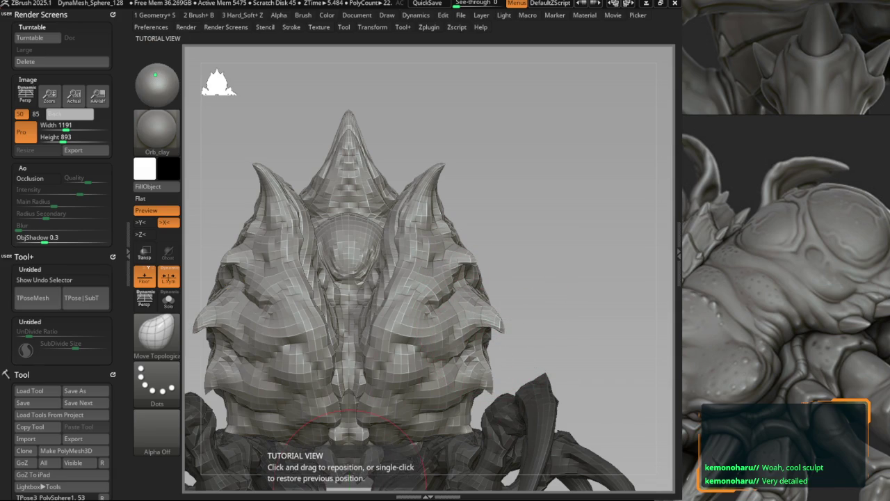
{"action": "left_click", "coordinate": [347, 452]}
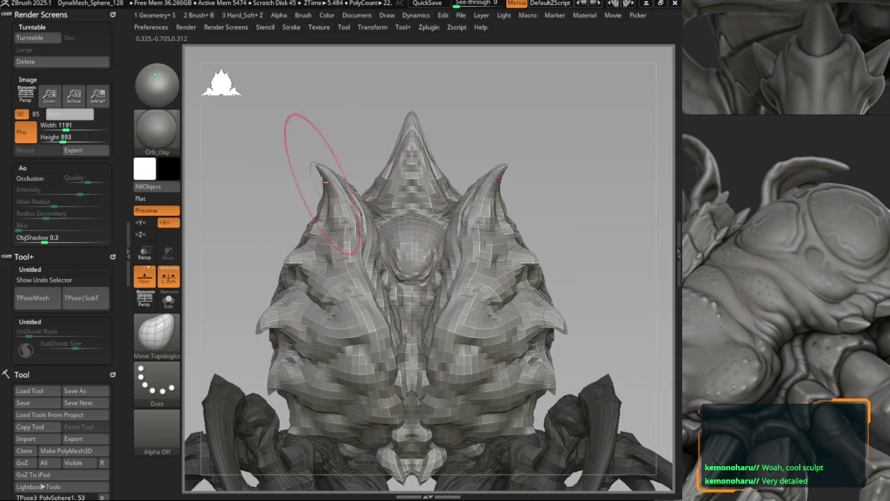
{"action": "key", "text": "b"}
{"action": "key", "text": "m"}
{"action": "key", "text": "v"}
{"action": "left_click_drag", "start_coordinate": [315, 164], "coordinate": [312, 161]}
{"action": "key", "text": "space"}
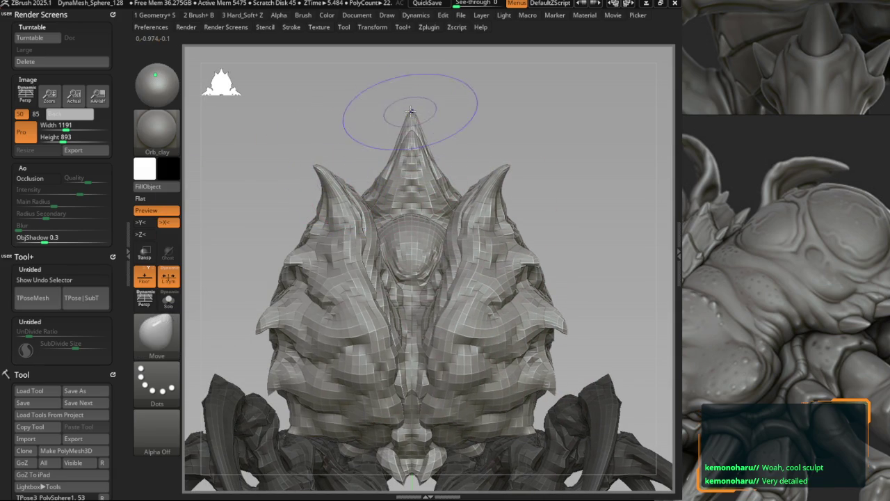
Zoom close on the front of the head, alternating Move and Move Topological brushes.
{"action": "key", "text": "b"}
{"action": "key", "text": "m"}
{"action": "key", "text": "t"}
{"action": "right_click_drag", "start_coordinate": [391, 214], "coordinate": [426, 268]}
{"action": "key", "text": "b"}
{"action": "key", "text": "m"}
{"action": "key", "text": "v"}
{"action": "key", "text": "b"}
{"action": "key", "text": "m"}
{"action": "key", "text": "t"}
{"action": "key", "text": "b"}
{"action": "key", "text": "m"}
{"action": "key", "text": "v"}
{"action": "key", "text": "b"}
{"action": "key", "text": "m"}
{"action": "key", "text": "t"}
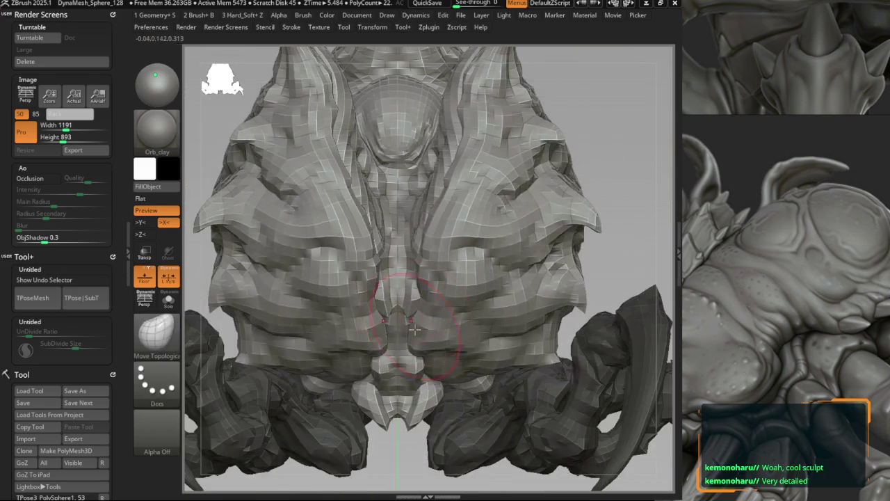
{"action": "key", "text": "b"}
{"action": "key", "text": "m"}
{"action": "key", "text": "v"}
{"action": "right_click_drag", "start_coordinate": [412, 325], "coordinate": [435, 239], "text": "shift"}
{"action": "mouse_move", "coordinate": [368, 223]}
{"action": "right_mouse_down"}
{"action": "mouse_move", "coordinate": [371, 202]}
{"action": "mouse_move", "coordinate": [371, 223]}
{"action": "right_mouse_up"}
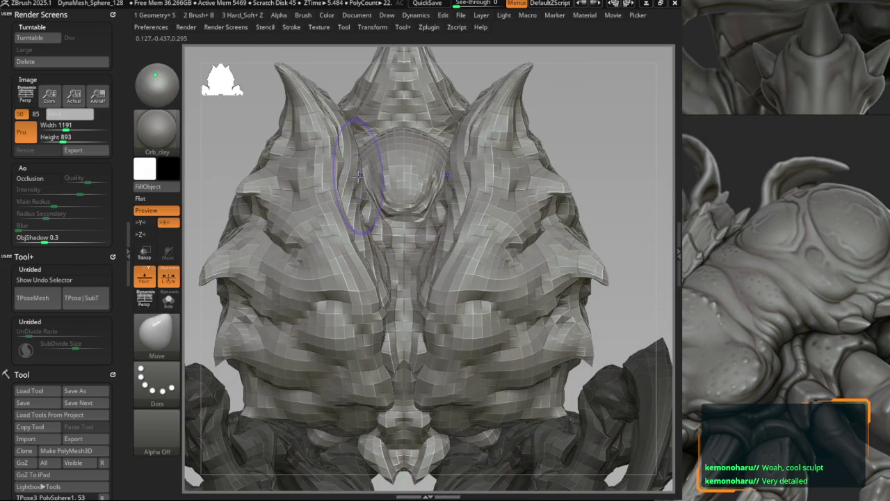
Reshape the left horn tip from an angled side view with Move Topological and Move.
{"action": "key", "text": "b"}
{"action": "key", "text": "m"}
{"action": "key", "text": "t"}
{"action": "mouse_move", "coordinate": [359, 182]}
{"action": "right_mouse_down"}
{"action": "mouse_move", "coordinate": [411, 223]}
{"action": "mouse_move", "coordinate": [427, 189]}
{"action": "mouse_move", "coordinate": [397, 199]}
{"action": "mouse_move", "coordinate": [454, 222]}
{"action": "mouse_move", "coordinate": [456, 192]}
{"action": "right_mouse_up"}
{"action": "key", "text": "b"}
{"action": "key", "text": "m"}
{"action": "key", "text": "t"}
{"action": "mouse_move", "coordinate": [341, 154]}
{"action": "right_mouse_down", "text": "alt"}
{"action": "mouse_move", "coordinate": [324, 133]}
{"action": "mouse_move", "coordinate": [350, 150]}
{"action": "right_mouse_up", "text": "alt"}
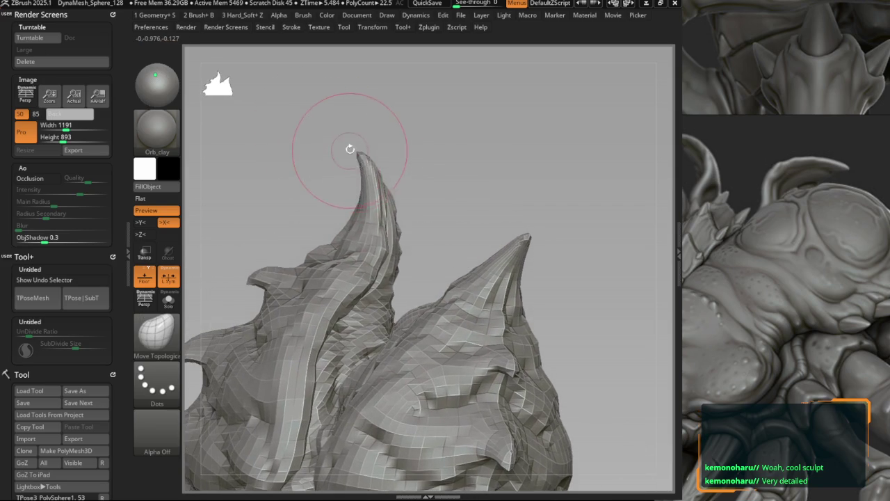
{"action": "left_click_drag", "start_coordinate": [350, 150], "coordinate": [365, 167]}
{"action": "key", "text": "b"}
{"action": "key", "text": "m"}
{"action": "key", "text": "v"}
{"action": "right_click_drag", "start_coordinate": [343, 174], "coordinate": [343, 164], "text": "ctrl"}
{"action": "left_click_drag", "start_coordinate": [344, 165], "coordinate": [354, 169]}
{"action": "mouse_move", "coordinate": [354, 169]}
{"action": "right_mouse_down", "text": "ctrl"}
{"action": "mouse_move", "coordinate": [409, 220]}
{"action": "mouse_move", "coordinate": [409, 236]}
{"action": "mouse_move", "coordinate": [327, 240]}
{"action": "mouse_move", "coordinate": [347, 208]}
{"action": "mouse_move", "coordinate": [409, 240]}
{"action": "mouse_move", "coordinate": [368, 243]}
{"action": "right_mouse_up", "text": "ctrl"}
Nudge the right horn's left edge and pull up a new bump on the horn.
{"action": "key", "text": "b"}
{"action": "key", "text": "m"}
{"action": "key", "text": "t"}
{"action": "right_click_drag", "start_coordinate": [376, 195], "coordinate": [341, 209], "text": "ctrl"}
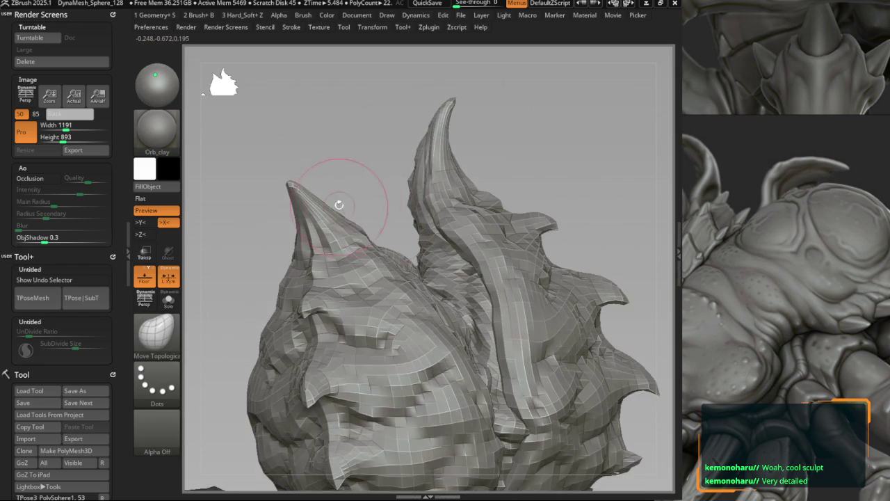
{"action": "left_click_drag", "start_coordinate": [397, 160], "coordinate": [416, 178], "text": "shift"}
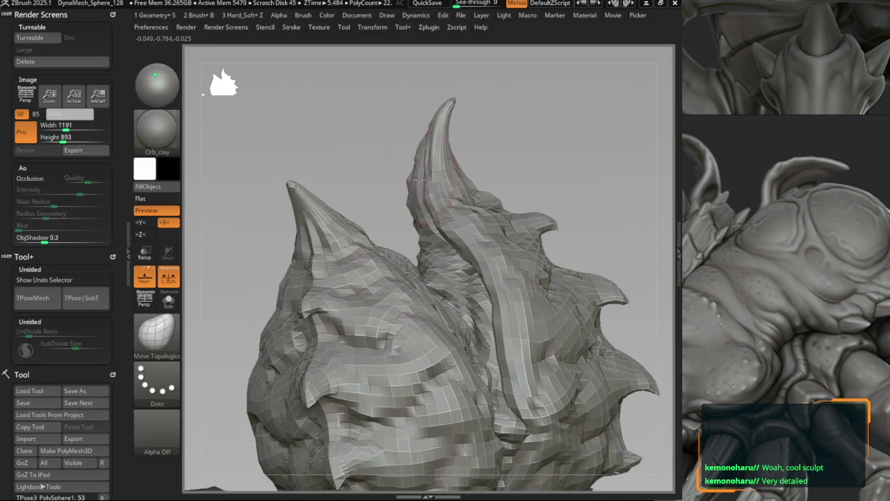
{"action": "mouse_move", "coordinate": [411, 208]}
{"action": "right_mouse_down", "text": "ctrl"}
{"action": "mouse_move", "coordinate": [403, 198]}
{"action": "mouse_move", "coordinate": [443, 217]}
{"action": "mouse_move", "coordinate": [427, 250]}
{"action": "right_mouse_up", "text": "ctrl"}
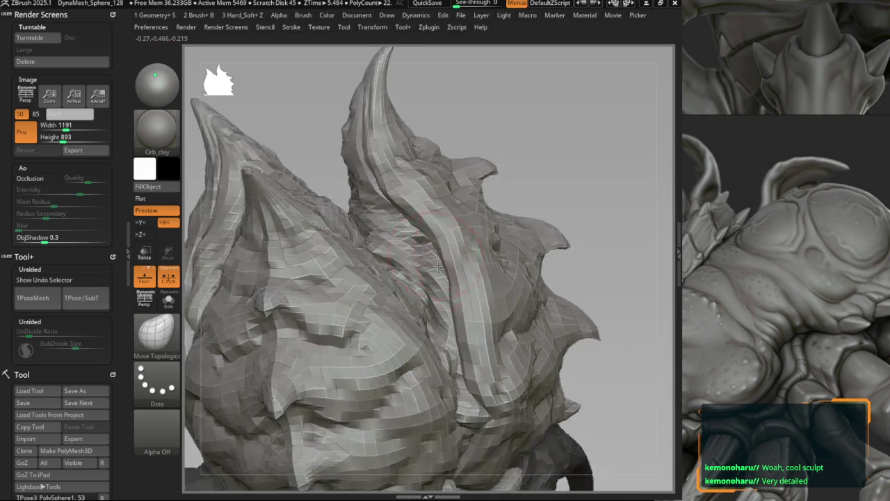
{"action": "left_click_drag", "start_coordinate": [427, 247], "coordinate": [427, 209]}
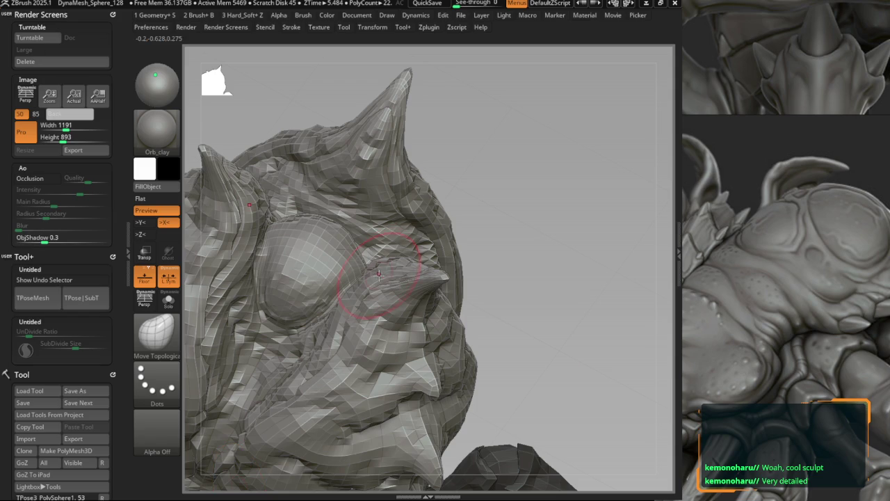
Raise a second ridge beside the left horn with Move Topological.
{"action": "mouse_move", "coordinate": [362, 267]}
{"action": "right_mouse_down"}
{"action": "mouse_move", "coordinate": [318, 212]}
{"action": "mouse_move", "coordinate": [293, 272]}
{"action": "right_mouse_up"}
{"action": "key", "text": "b"}
{"action": "key", "text": "m"}
{"action": "key", "text": "v"}
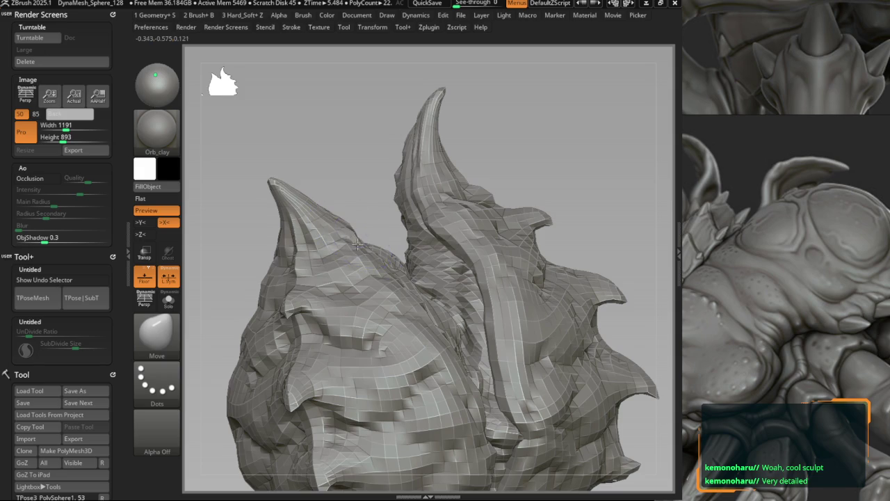
{"action": "key", "text": "b"}
{"action": "key", "text": "m"}
{"action": "key", "text": "t"}
{"action": "right_click_drag", "start_coordinate": [362, 239], "coordinate": [324, 230]}
{"action": "left_click_drag", "start_coordinate": [325, 229], "coordinate": [318, 179]}
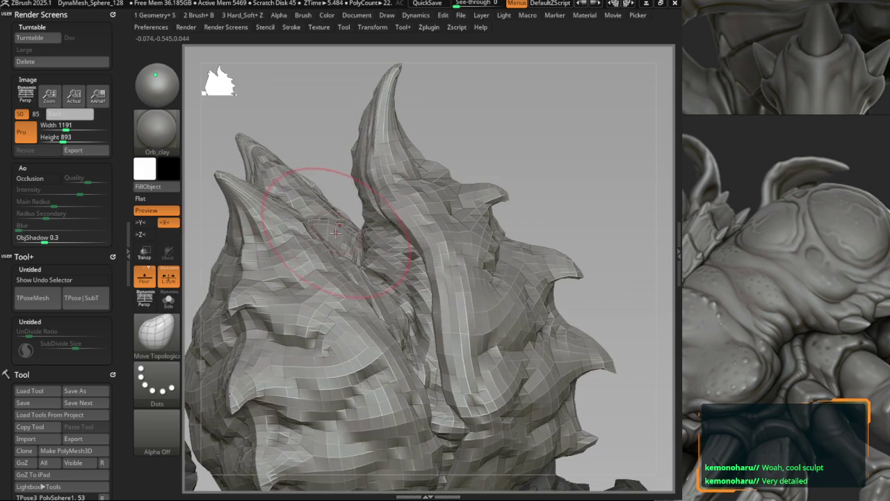
{"action": "mouse_move", "coordinate": [341, 236]}
{"action": "right_mouse_down"}
{"action": "mouse_move", "coordinate": [351, 223]}
{"action": "mouse_move", "coordinate": [364, 237]}
{"action": "mouse_move", "coordinate": [411, 223]}
{"action": "mouse_move", "coordinate": [414, 239]}
{"action": "right_mouse_up"}
Isolate the left horn by Ctrl+Shift-clicking it to hide all other parts.
{"action": "key", "text": "space"}
{"action": "mouse_move", "coordinate": [457, 180]}
{"action": "right_mouse_down", "text": "shift"}
{"action": "mouse_move", "coordinate": [431, 188]}
{"action": "mouse_move", "coordinate": [298, 175]}
{"action": "mouse_move", "coordinate": [294, 183]}
{"action": "mouse_move", "coordinate": [329, 189]}
{"action": "mouse_move", "coordinate": [307, 186]}
{"action": "mouse_move", "coordinate": [309, 209]}
{"action": "right_mouse_up", "text": "shift"}
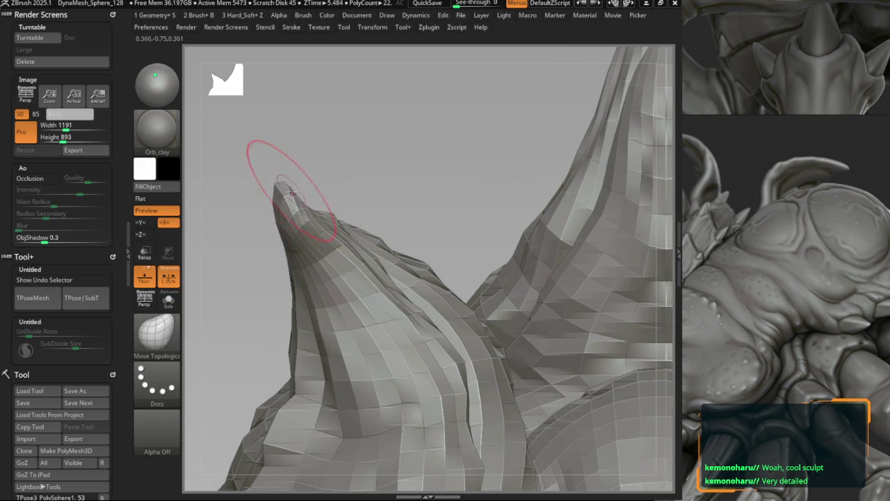
{"action": "left_click", "coordinate": [295, 196], "text": "ctrl+shift"}
{"action": "right_click_drag", "start_coordinate": [294, 212], "coordinate": [328, 173]}
{"action": "key", "text": "b"}
{"action": "key", "text": "m"}
{"action": "key", "text": "v"}
{"action": "key", "text": "b"}
{"action": "key", "text": "m"}
{"action": "key", "text": "t"}
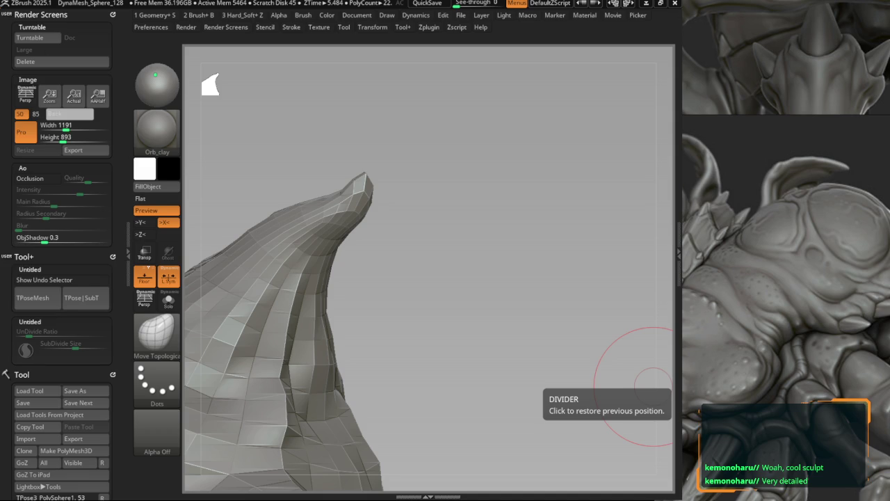
Bulge the left horn's upper-left edge outward with Move Topological.
{"action": "mouse_move", "coordinate": [397, 255]}
{"action": "left_mouse_down"}
{"action": "mouse_move", "coordinate": [436, 194]}
{"action": "mouse_move", "coordinate": [388, 189]}
{"action": "mouse_move", "coordinate": [374, 198]}
{"action": "left_mouse_up"}
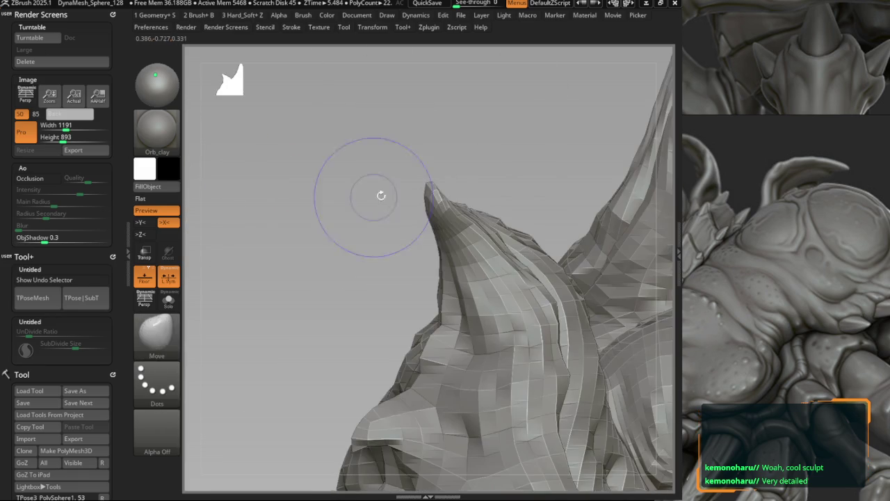
{"action": "left_click_drag", "start_coordinate": [422, 183], "coordinate": [318, 199], "text": "shift"}
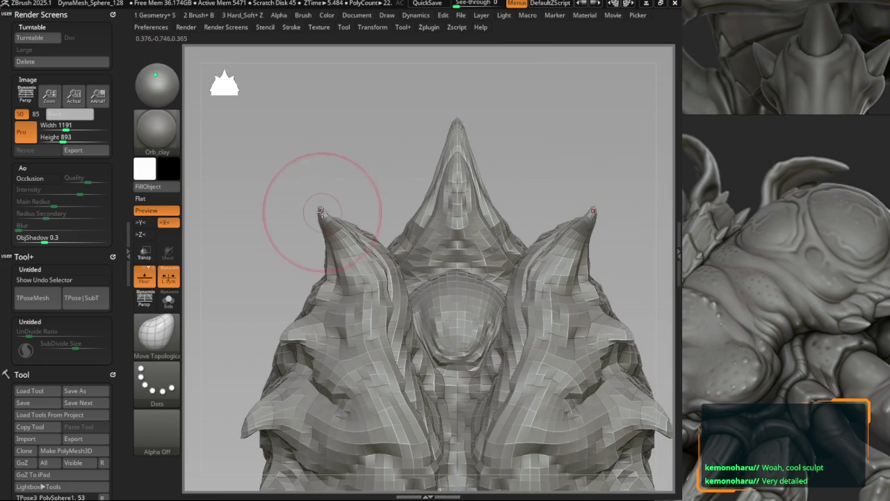
{"action": "scroll", "coordinate": [319, 202], "scroll_direction": "up", "scroll_amount": 3}
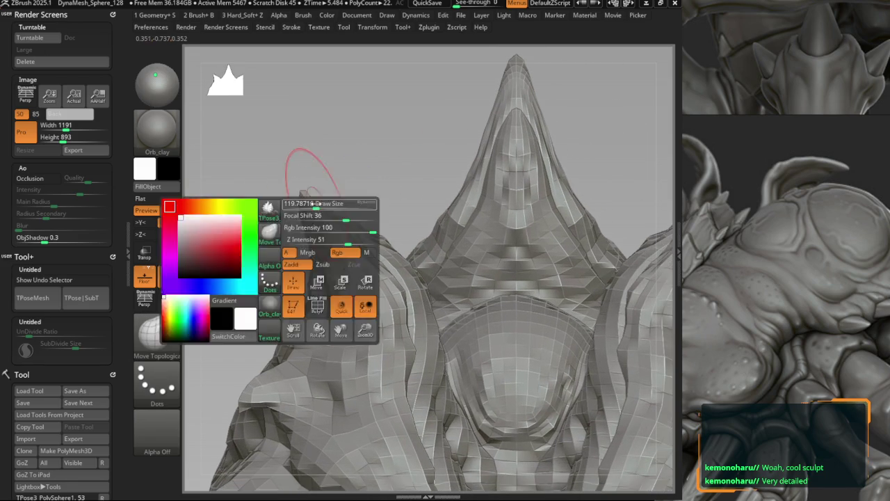
{"action": "mouse_move", "coordinate": [311, 199]}
{"action": "right_mouse_down"}
{"action": "mouse_move", "coordinate": [286, 201]}
{"action": "mouse_move", "coordinate": [294, 189]}
{"action": "mouse_move", "coordinate": [348, 204]}
{"action": "mouse_move", "coordinate": [346, 235]}
{"action": "mouse_move", "coordinate": [317, 199]}
{"action": "mouse_move", "coordinate": [269, 178]}
{"action": "mouse_move", "coordinate": [292, 183]}
{"action": "mouse_move", "coordinate": [266, 181]}
{"action": "mouse_move", "coordinate": [286, 198]}
{"action": "right_mouse_up"}
{"action": "key", "text": "b"}
{"action": "key", "text": "m"}
{"action": "key", "text": "t"}
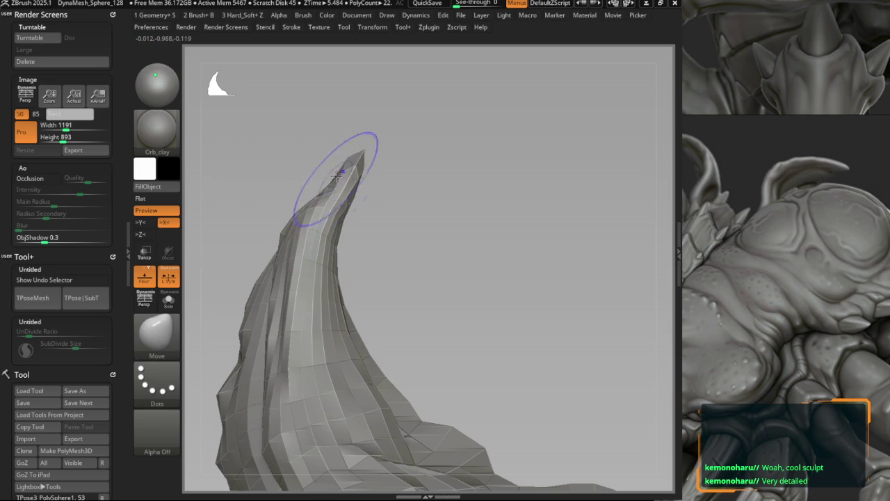
{"action": "left_click_drag", "start_coordinate": [310, 196], "coordinate": [297, 201]}
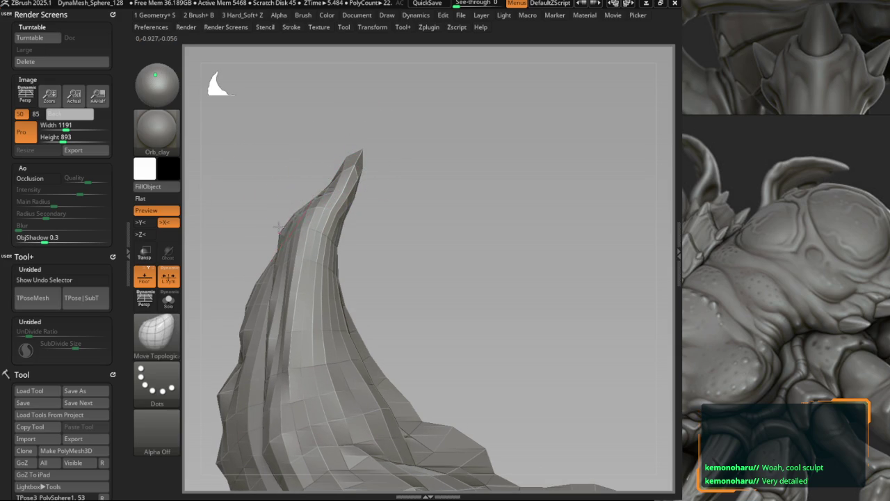
{"action": "mouse_move", "coordinate": [268, 230]}
{"action": "left_mouse_down"}
{"action": "mouse_move", "coordinate": [269, 269]}
{"action": "mouse_move", "coordinate": [361, 273]}
{"action": "mouse_move", "coordinate": [378, 254]}
{"action": "mouse_move", "coordinate": [418, 256]}
{"action": "mouse_move", "coordinate": [358, 229]}
{"action": "left_mouse_up"}
Reframe and keep shaping the horn tip, switching between Move and Move Topological.
{"action": "key", "text": "b"}
{"action": "key", "text": "m"}
{"action": "key", "text": "v"}
{"action": "key", "text": "b"}
{"action": "key", "text": "m"}
{"action": "key", "text": "v"}
{"action": "key", "text": "b"}
{"action": "key", "text": "m"}
{"action": "key", "text": "t"}
{"action": "mouse_move", "coordinate": [467, 298]}
{"action": "left_mouse_down"}
{"action": "mouse_move", "coordinate": [407, 278]}
{"action": "mouse_move", "coordinate": [457, 354]}
{"action": "left_mouse_up"}
{"action": "mouse_move", "coordinate": [408, 338]}
{"action": "left_mouse_down"}
{"action": "mouse_move", "coordinate": [437, 378]}
{"action": "mouse_move", "coordinate": [397, 400]}
{"action": "mouse_move", "coordinate": [327, 299]}
{"action": "mouse_move", "coordinate": [397, 338]}
{"action": "mouse_move", "coordinate": [446, 391]}
{"action": "mouse_move", "coordinate": [447, 381]}
{"action": "mouse_move", "coordinate": [438, 393]}
{"action": "mouse_move", "coordinate": [454, 390]}
{"action": "left_mouse_up"}
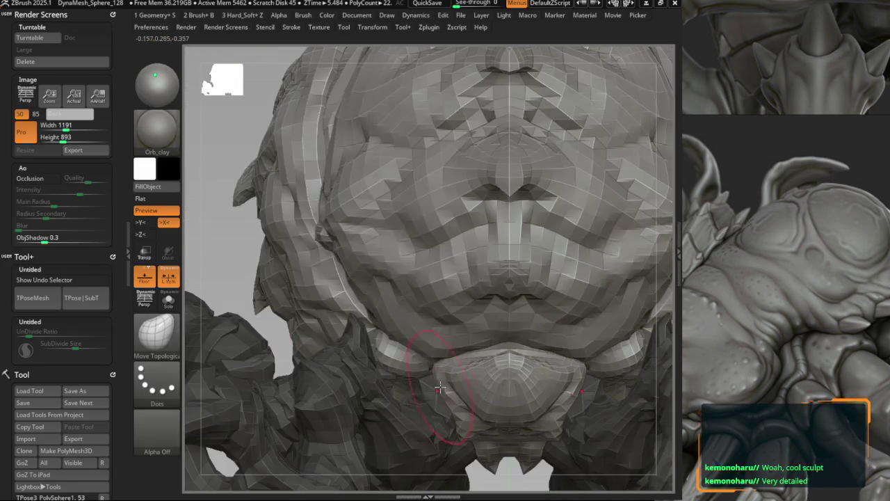
Refine the head spikes with Move and Move Topological while orbiting to front and underside views.
{"action": "mouse_move", "coordinate": [454, 390]}
{"action": "right_mouse_down"}
{"action": "mouse_move", "coordinate": [427, 348]}
{"action": "mouse_move", "coordinate": [449, 353]}
{"action": "mouse_move", "coordinate": [428, 318]}
{"action": "mouse_move", "coordinate": [460, 316]}
{"action": "mouse_move", "coordinate": [381, 311]}
{"action": "mouse_move", "coordinate": [294, 179]}
{"action": "right_mouse_up"}
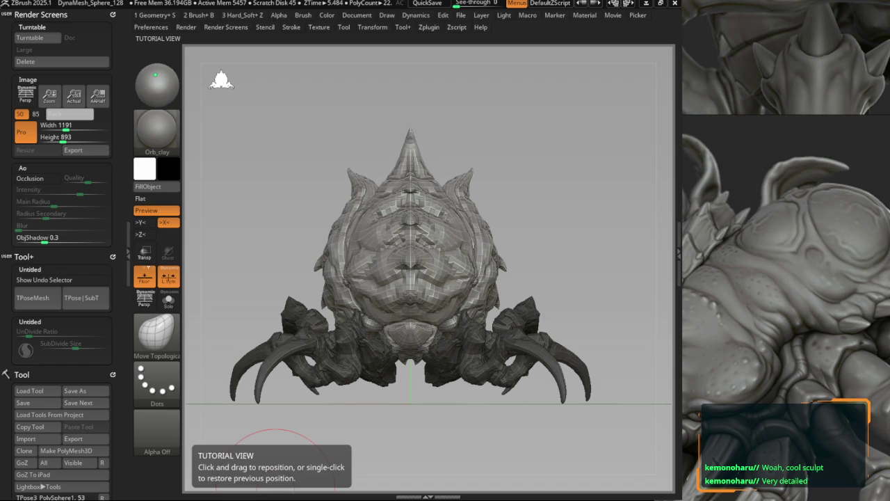
{"action": "left_click", "coordinate": [278, 478]}
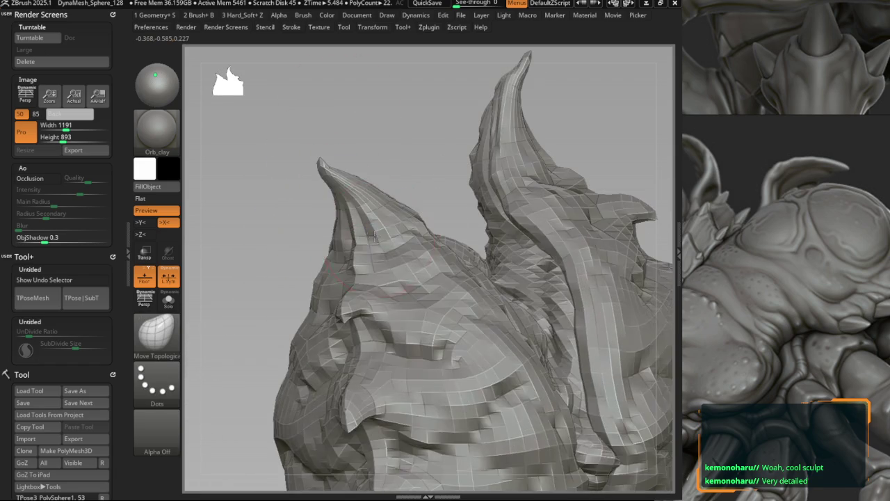
{"action": "mouse_move", "coordinate": [351, 193]}
{"action": "right_mouse_down"}
{"action": "mouse_move", "coordinate": [313, 254]}
{"action": "mouse_move", "coordinate": [400, 332]}
{"action": "right_mouse_up"}
{"action": "key", "text": "b"}
{"action": "key", "text": "m"}
{"action": "key", "text": "v"}
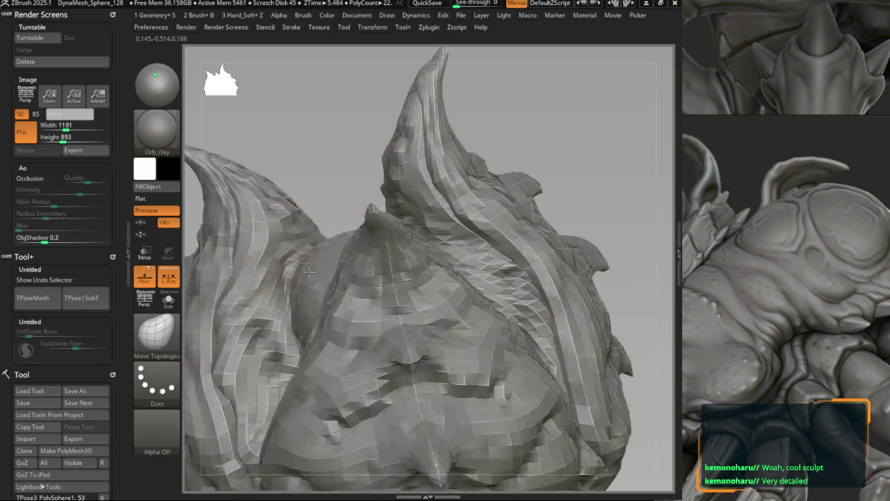
{"action": "key", "text": "b"}
{"action": "key", "text": "m"}
{"action": "key", "text": "t"}
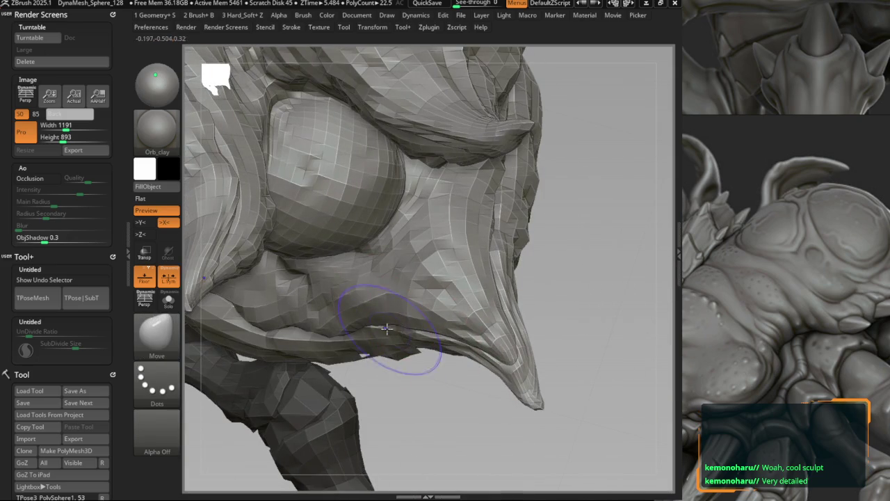
{"action": "mouse_move", "coordinate": [367, 341]}
{"action": "right_mouse_down"}
{"action": "mouse_move", "coordinate": [353, 295]}
{"action": "mouse_move", "coordinate": [348, 318]}
{"action": "right_mouse_up"}
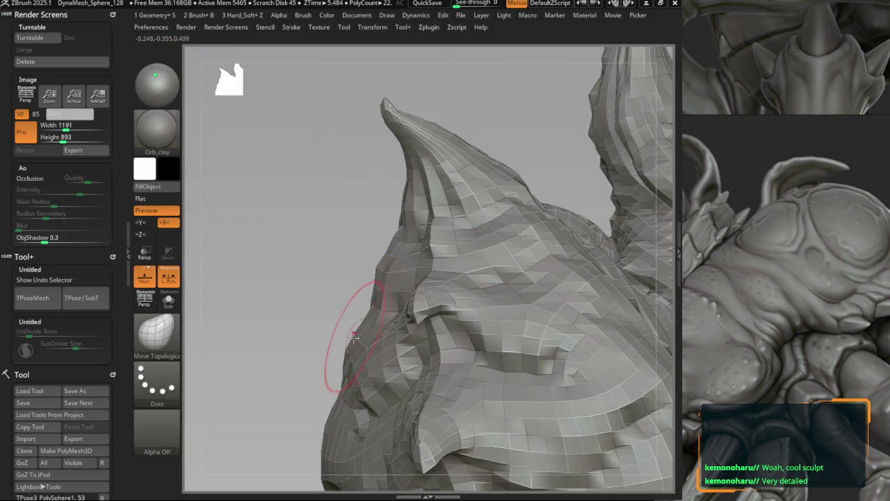
{"action": "mouse_move", "coordinate": [341, 348]}
{"action": "right_mouse_down"}
{"action": "mouse_move", "coordinate": [329, 365]}
{"action": "mouse_move", "coordinate": [299, 367]}
{"action": "mouse_move", "coordinate": [324, 377]}
{"action": "mouse_move", "coordinate": [298, 248]}
{"action": "mouse_move", "coordinate": [315, 249]}
{"action": "right_mouse_up"}
Invert the mask so the head is protected and the legs are free.
{"action": "key", "text": "b"}
{"action": "key", "text": "m"}
{"action": "key", "text": "v"}
{"action": "key", "text": "b"}
{"action": "key", "text": "m"}
{"action": "key", "text": "t"}
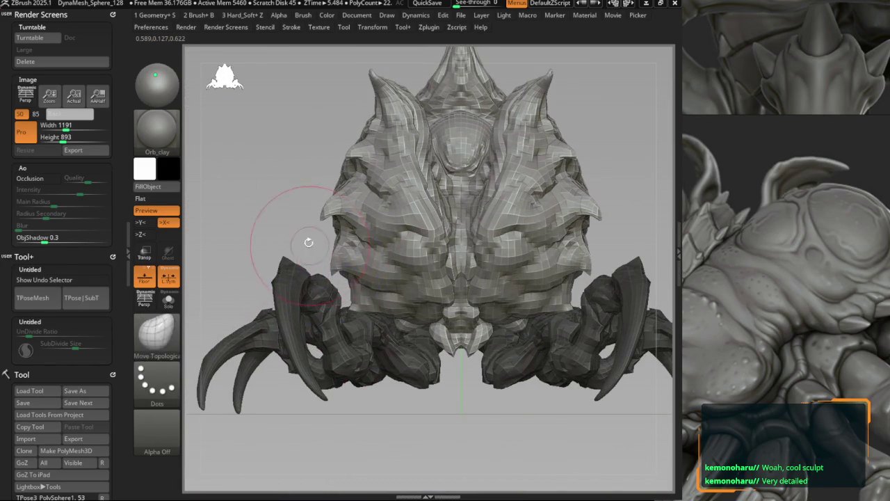
{"action": "left_click", "coordinate": [314, 249], "text": "ctrl"}
{"action": "key", "text": "b"}
{"action": "key", "text": "m"}
{"action": "key", "text": "v"}
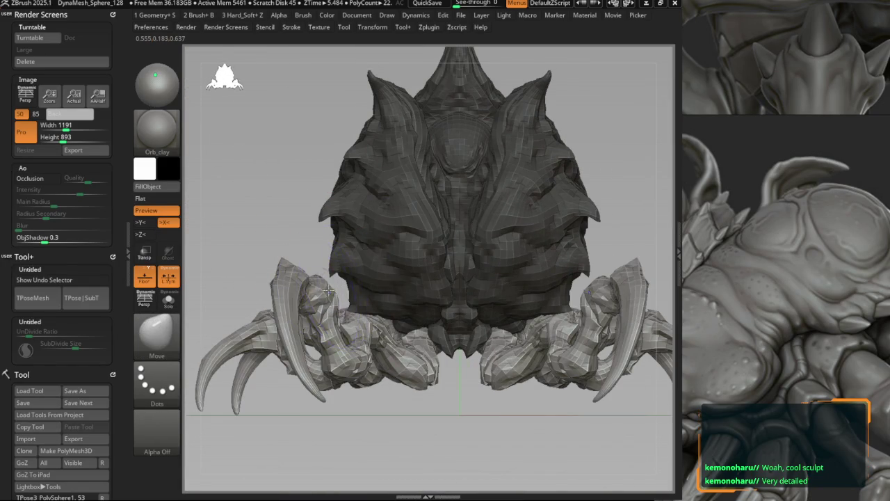
{"action": "right_click_drag", "start_coordinate": [278, 275], "coordinate": [271, 292], "text": "ctrl"}
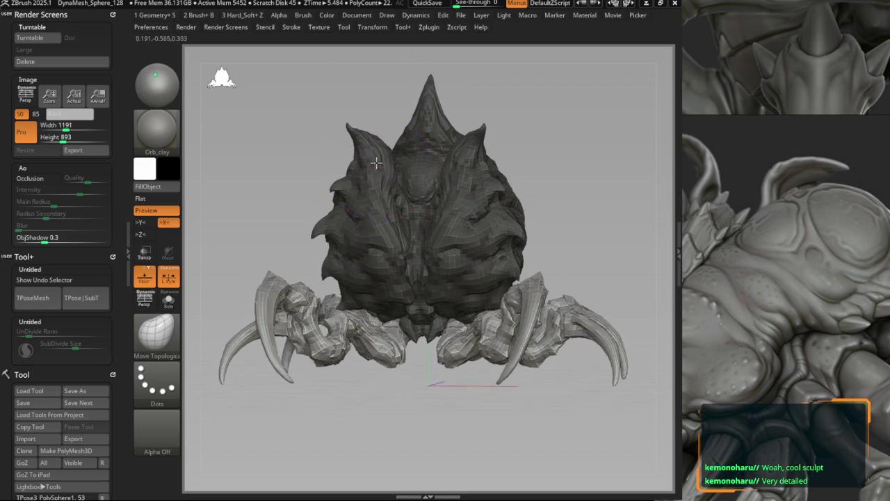
{"action": "scroll", "coordinate": [348, 167], "scroll_direction": "up", "scroll_amount": 3}
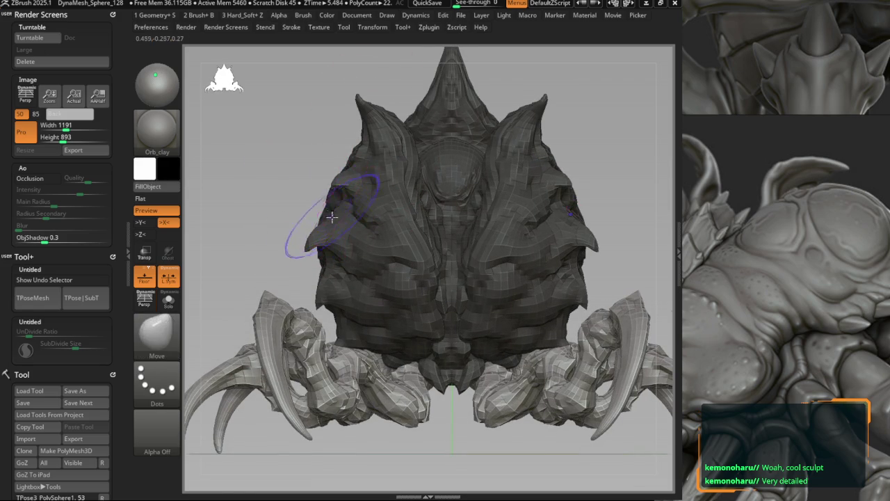
Turn on perspective view and zoom to frame the creature.
{"action": "key", "text": "p"}
{"action": "scroll", "coordinate": [320, 216], "scroll_direction": "down", "scroll_amount": 2}
{"action": "scroll", "coordinate": [317, 218], "scroll_direction": "down", "scroll_amount": 1}
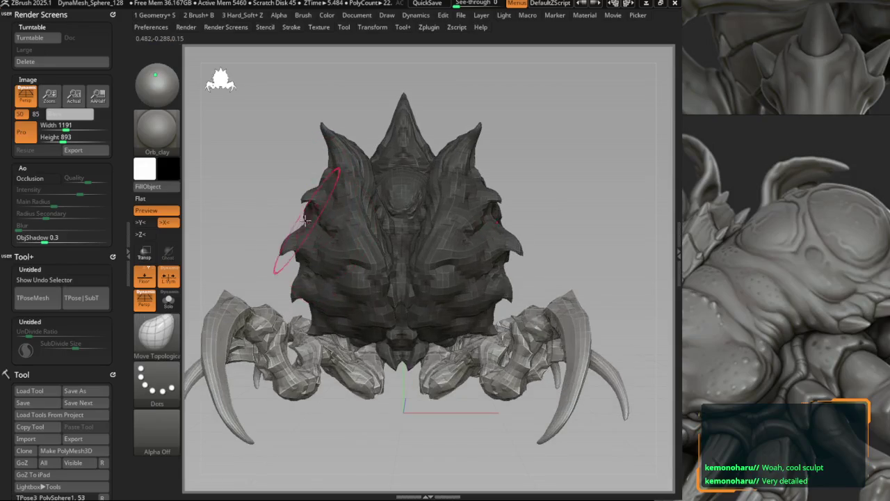
{"action": "scroll", "coordinate": [313, 222], "scroll_direction": "up", "scroll_amount": 1}
{"action": "scroll", "coordinate": [303, 254], "scroll_direction": "up", "scroll_amount": 1}
{"action": "scroll", "coordinate": [307, 251], "scroll_direction": "up", "scroll_amount": 1}
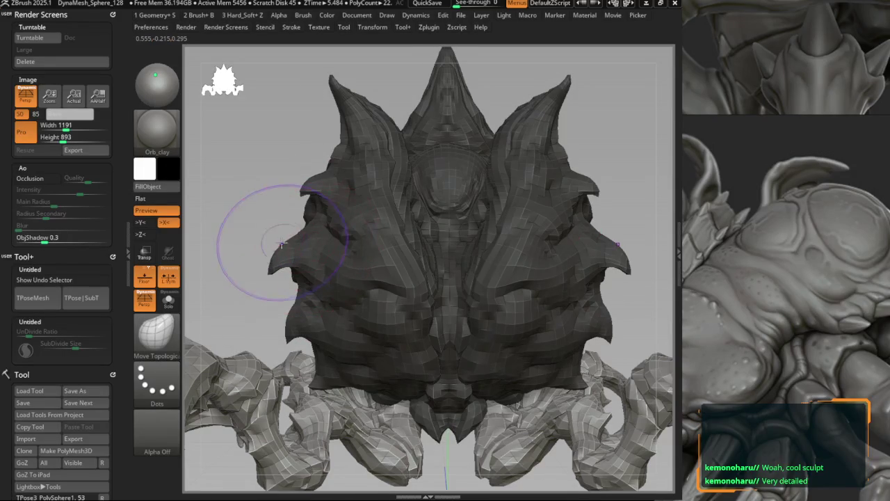
With the Move brush, work the crest spikes while orbiting to the head's right side and top.
{"action": "key", "text": "b"}
{"action": "key", "text": "m"}
{"action": "key", "text": "v"}
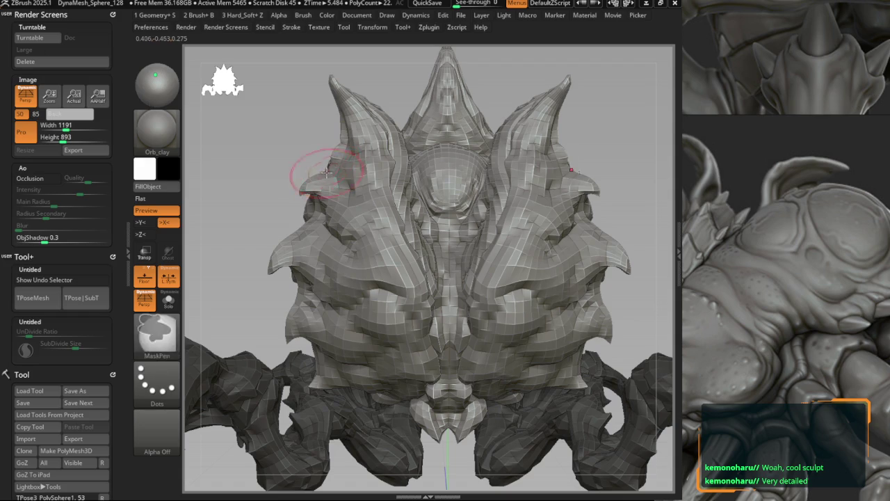
{"action": "left_click_drag", "start_coordinate": [324, 166], "coordinate": [327, 170]}
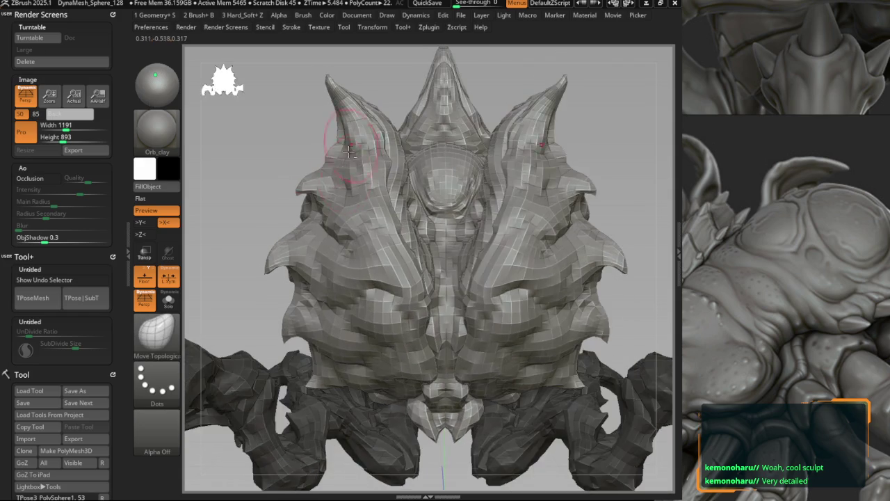
{"action": "scroll", "coordinate": [392, 179], "scroll_direction": "up", "scroll_amount": 1}
{"action": "scroll", "coordinate": [391, 194], "scroll_direction": "up", "scroll_amount": 3}
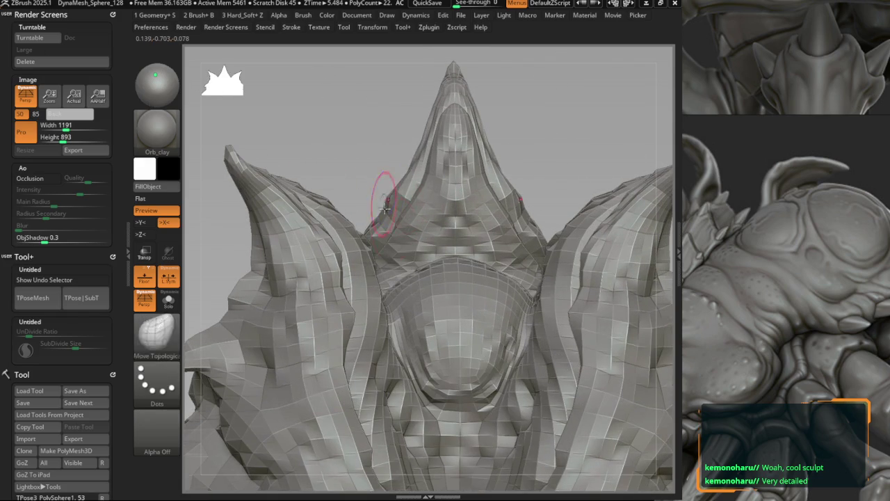
{"action": "scroll", "coordinate": [386, 197], "scroll_direction": "down", "scroll_amount": 5}
{"action": "left_click_drag", "start_coordinate": [357, 199], "coordinate": [404, 279]}
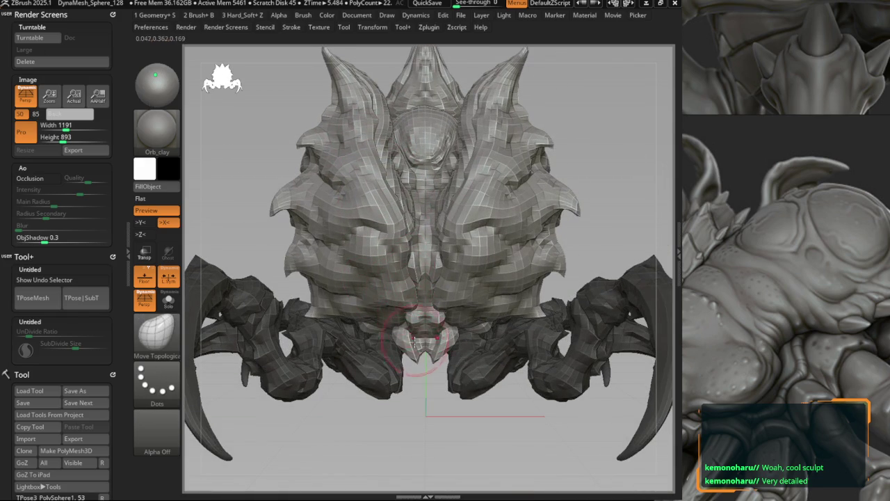
Check the silhouette, return to shaded display, and zoom toward the front leg-body junction.
{"action": "key", "text": "v"}
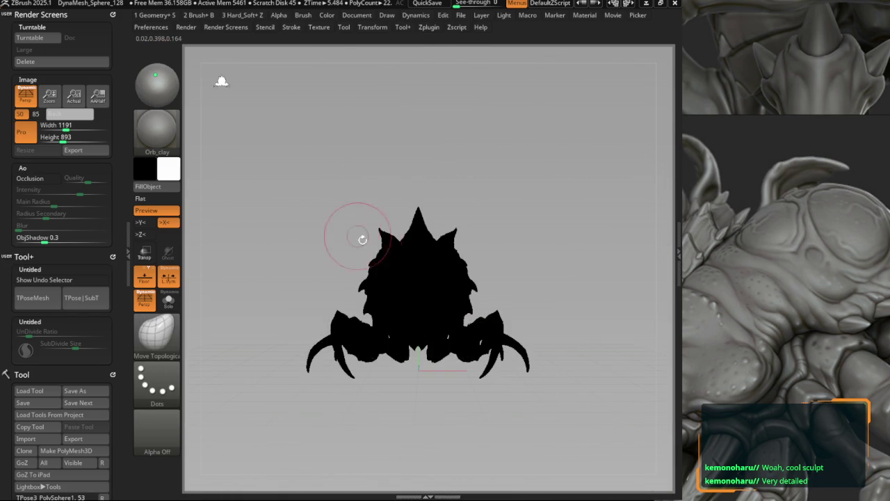
{"action": "scroll", "coordinate": [479, 255], "scroll_direction": "up", "scroll_amount": 2}
{"action": "key", "text": "v"}
{"action": "scroll", "coordinate": [476, 279], "scroll_direction": "up", "scroll_amount": 3}
{"action": "scroll", "coordinate": [471, 300], "scroll_direction": "up", "scroll_amount": 2}
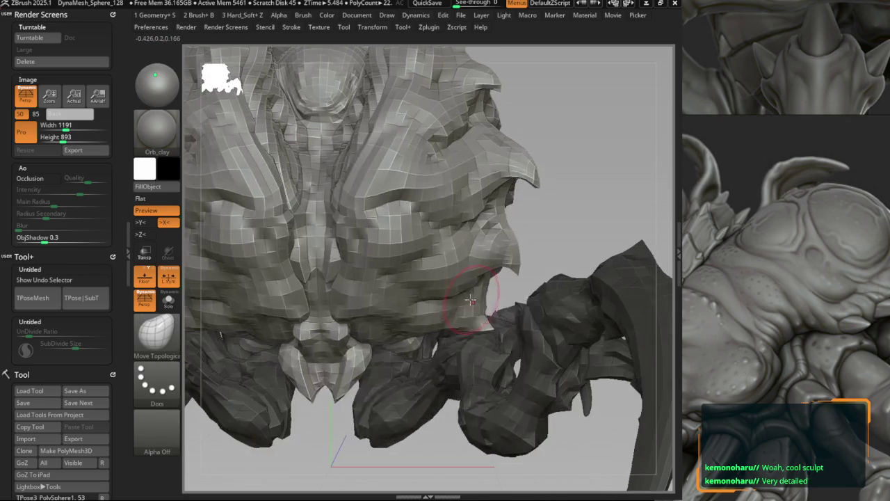
{"action": "scroll", "coordinate": [473, 334], "scroll_direction": "down", "scroll_amount": 3}
{"action": "scroll", "coordinate": [485, 324], "scroll_direction": "up", "scroll_amount": 3}
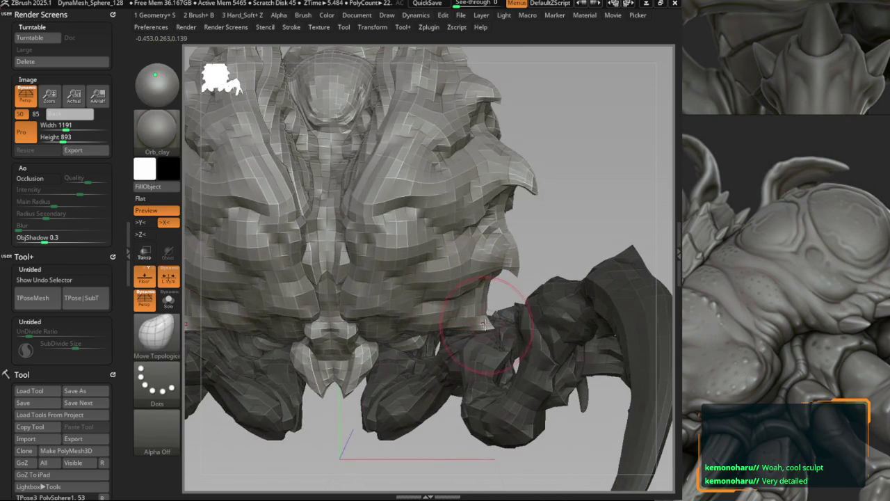
Reshape the leg-body junction, alternating Move and Move Topological and orbiting to the side profile.
{"action": "key", "text": "b"}
{"action": "key", "text": "m"}
{"action": "key", "text": "v"}
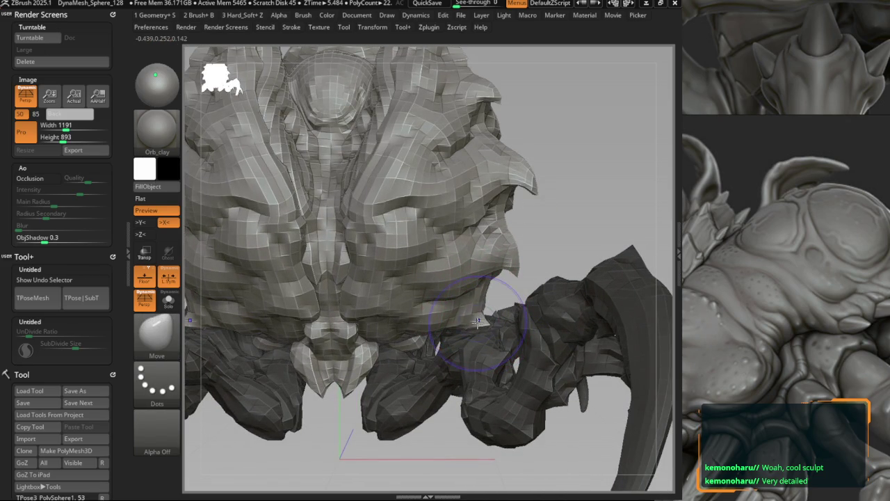
{"action": "key", "text": "b"}
{"action": "key", "text": "m"}
{"action": "key", "text": "t"}
{"action": "mouse_move", "coordinate": [479, 315]}
{"action": "right_mouse_down"}
{"action": "mouse_move", "coordinate": [475, 299]}
{"action": "mouse_move", "coordinate": [485, 301]}
{"action": "mouse_move", "coordinate": [420, 334]}
{"action": "mouse_move", "coordinate": [427, 332]}
{"action": "right_mouse_up"}
{"action": "key", "text": "b"}
{"action": "key", "text": "m"}
{"action": "key", "text": "v"}
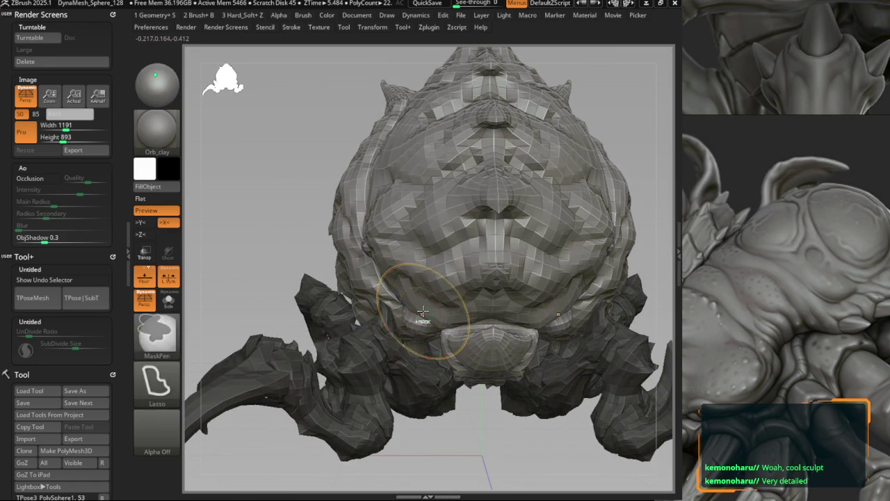
Pick Move, then another sculpting brush, and orbit to the body beside the twisted leg.
{"action": "key", "text": "space"}
{"action": "left_click", "coordinate": [432, 278]}
{"action": "mouse_move", "coordinate": [432, 282]}
{"action": "right_mouse_down", "text": "ctrl"}
{"action": "mouse_move", "coordinate": [420, 321]}
{"action": "mouse_move", "coordinate": [465, 306]}
{"action": "mouse_move", "coordinate": [464, 283]}
{"action": "mouse_move", "coordinate": [485, 289]}
{"action": "mouse_move", "coordinate": [487, 258]}
{"action": "mouse_move", "coordinate": [508, 272]}
{"action": "mouse_move", "coordinate": [459, 315]}
{"action": "mouse_move", "coordinate": [470, 315]}
{"action": "right_mouse_up", "text": "ctrl"}
{"action": "key", "text": "space"}
{"action": "left_click", "coordinate": [527, 273]}
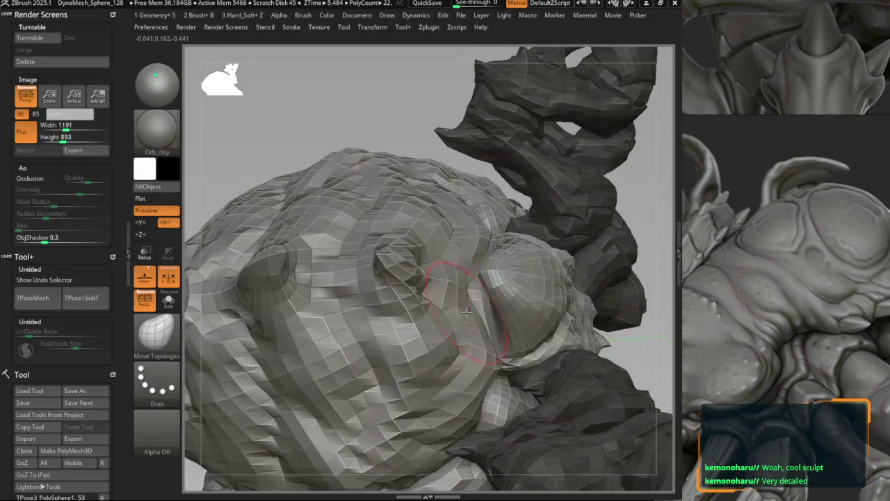
{"action": "right_click_drag", "start_coordinate": [482, 355], "coordinate": [480, 373]}
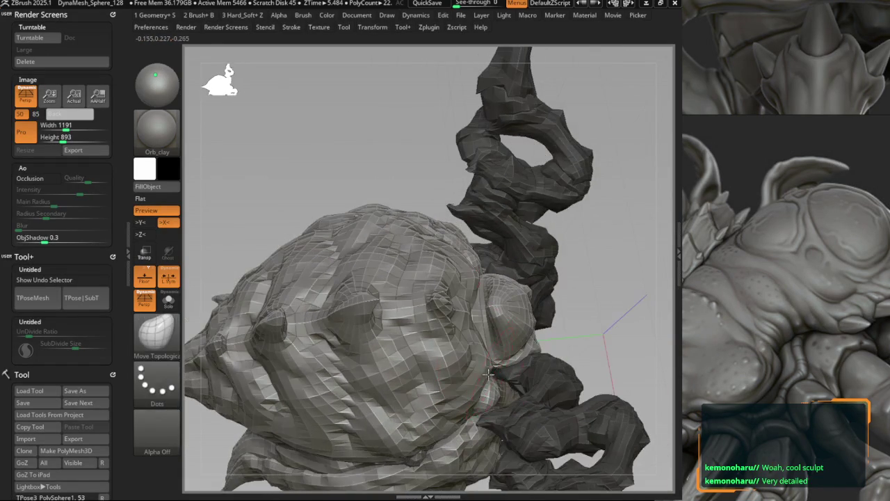
{"action": "mouse_move", "coordinate": [490, 299]}
{"action": "right_mouse_down"}
{"action": "mouse_move", "coordinate": [480, 300]}
{"action": "mouse_move", "coordinate": [547, 314]}
{"action": "right_mouse_up"}
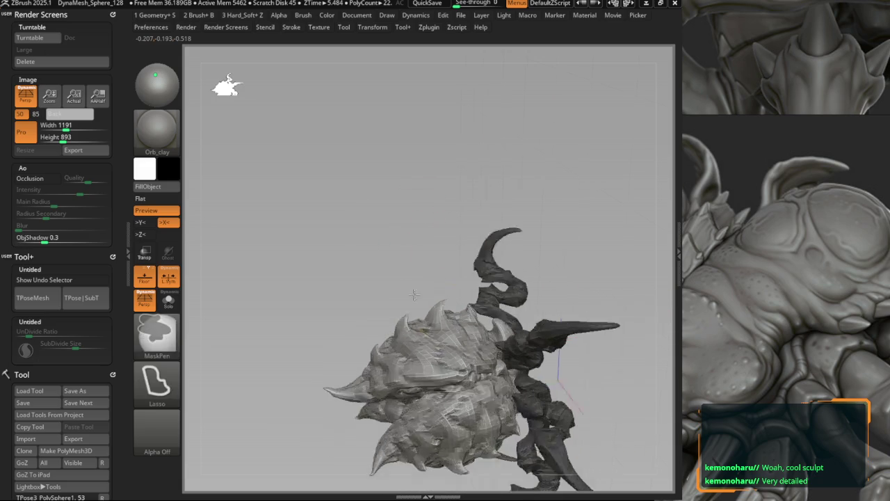
Frame the creature, orbit close to the head, and smooth its rough left side.
{"action": "left_click_drag", "start_coordinate": [417, 298], "coordinate": [480, 254]}
{"action": "key", "text": "f"}
{"action": "mouse_move", "coordinate": [358, 248]}
{"action": "right_mouse_down"}
{"action": "mouse_move", "coordinate": [335, 254]}
{"action": "mouse_move", "coordinate": [464, 261]}
{"action": "mouse_move", "coordinate": [346, 263]}
{"action": "mouse_move", "coordinate": [378, 253]}
{"action": "mouse_move", "coordinate": [379, 240]}
{"action": "right_mouse_up"}
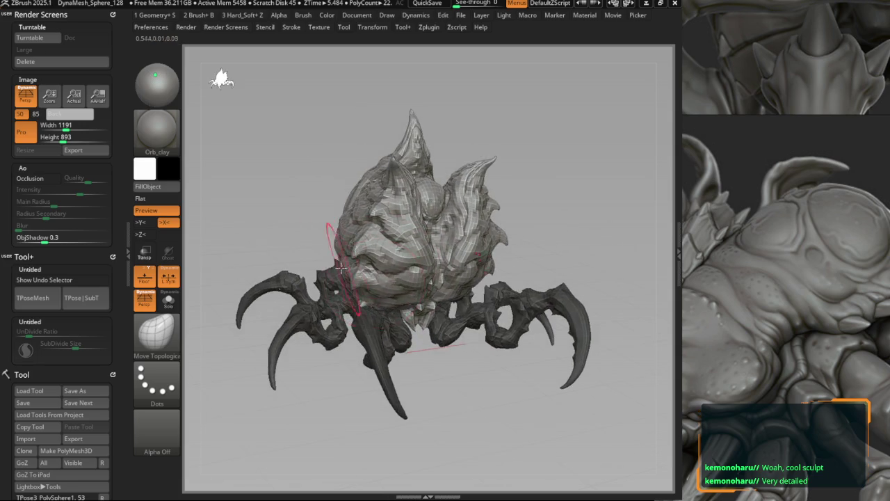
{"action": "left_click_drag", "start_coordinate": [379, 240], "coordinate": [347, 201], "text": "shift"}
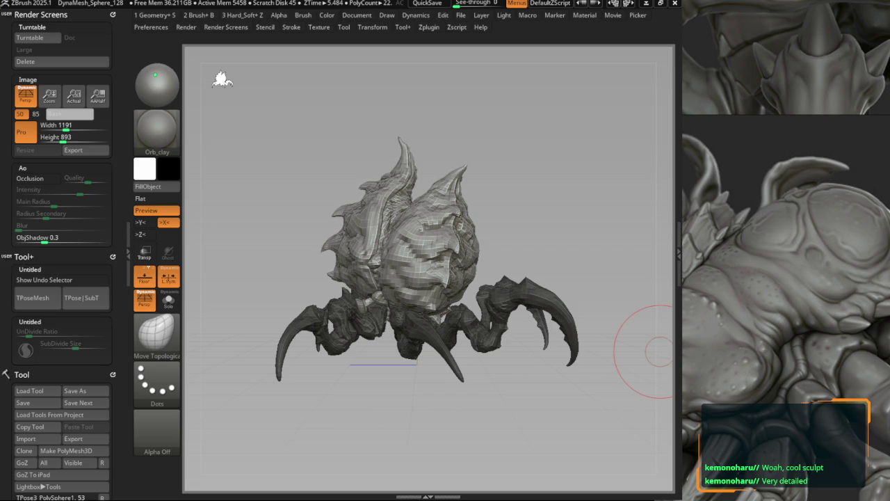
{"action": "scroll", "coordinate": [394, 202], "scroll_direction": "up", "scroll_amount": 2}
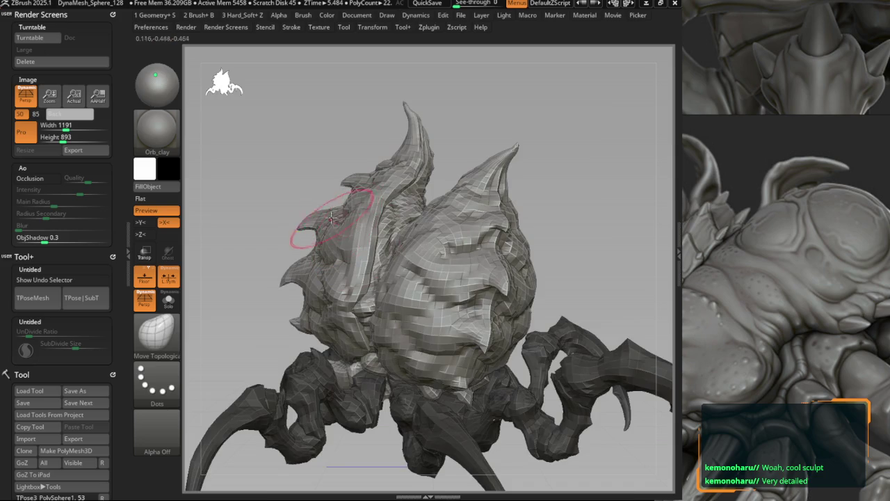
{"action": "scroll", "coordinate": [327, 223], "scroll_direction": "up", "scroll_amount": 2}
{"action": "key", "text": "b"}
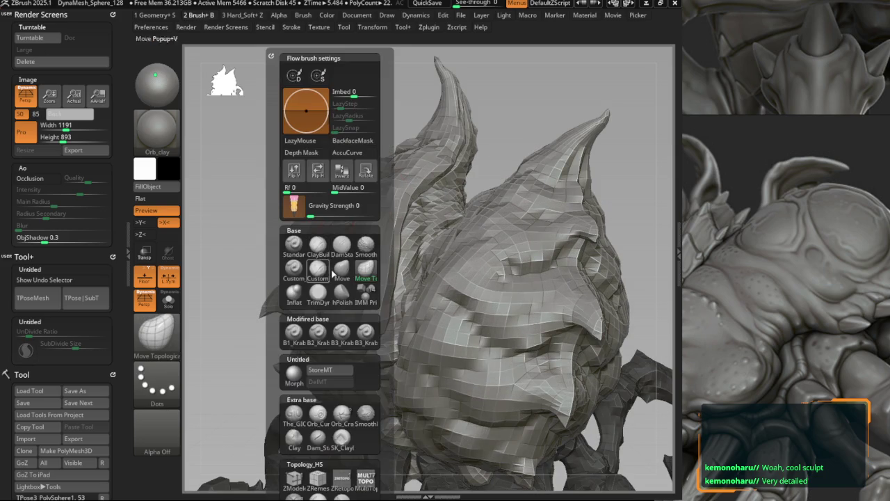
{"action": "key", "text": "m"}
{"action": "key", "text": "v"}
{"action": "scroll", "coordinate": [334, 209], "scroll_direction": "up", "scroll_amount": 1}
{"action": "scroll", "coordinate": [330, 204], "scroll_direction": "up", "scroll_amount": 1}
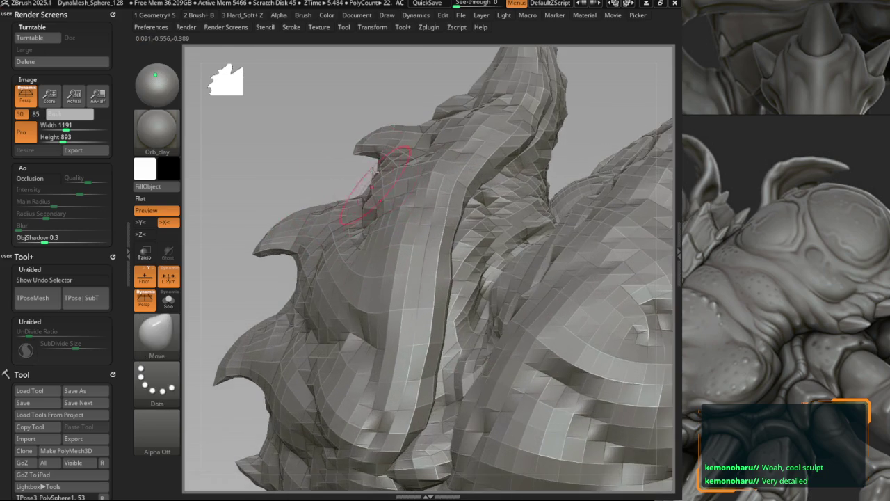
{"action": "mouse_move", "coordinate": [366, 176]}
{"action": "right_mouse_down"}
{"action": "mouse_move", "coordinate": [380, 217]}
{"action": "mouse_move", "coordinate": [338, 236]}
{"action": "right_mouse_up"}
{"action": "key", "text": "p"}
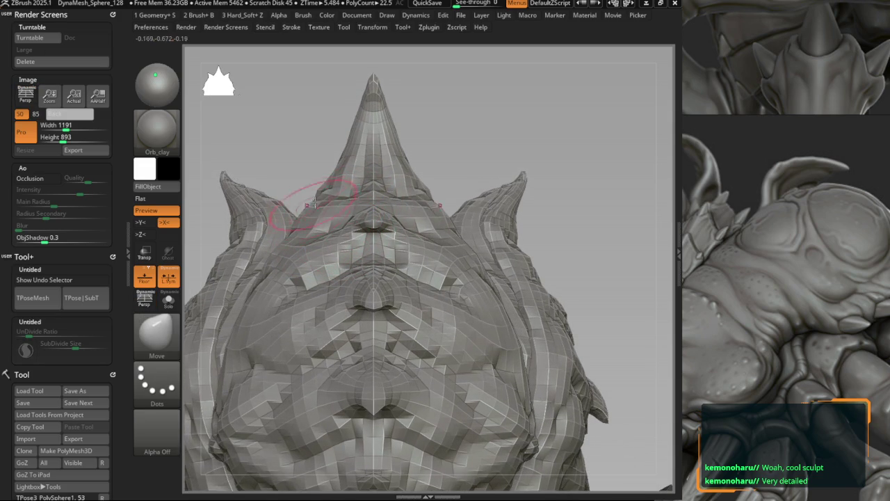
{"action": "scroll", "coordinate": [315, 202], "scroll_direction": "down", "scroll_amount": 2}
{"action": "mouse_move", "coordinate": [316, 198]}
{"action": "right_mouse_down", "text": "alt"}
{"action": "mouse_move", "coordinate": [345, 183]}
{"action": "mouse_move", "coordinate": [302, 244]}
{"action": "mouse_move", "coordinate": [305, 237]}
{"action": "mouse_move", "coordinate": [341, 276]}
{"action": "right_mouse_up", "text": "alt"}
{"action": "scroll", "coordinate": [341, 187], "scroll_direction": "up", "scroll_amount": 3}
{"action": "key", "text": "f"}
{"action": "right_click_drag", "start_coordinate": [342, 340], "coordinate": [368, 407], "text": "alt"}
{"action": "key", "text": "d"}
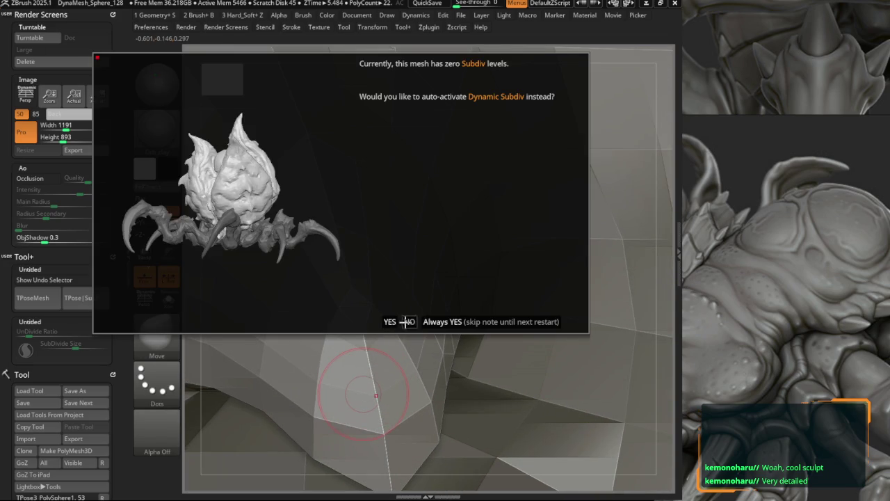
{"action": "left_click", "coordinate": [400, 322]}
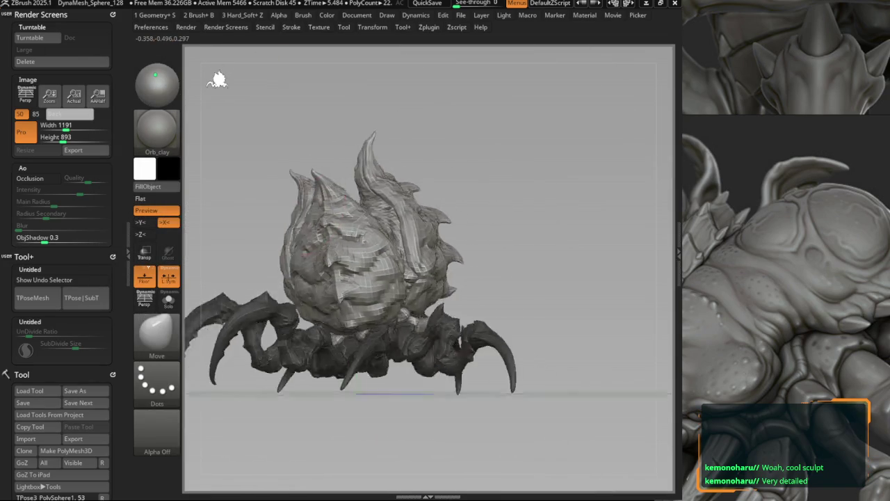
{"action": "right_click_drag", "start_coordinate": [306, 257], "coordinate": [336, 254]}
{"action": "mouse_move", "coordinate": [335, 298]}
{"action": "right_mouse_down", "text": "alt"}
{"action": "mouse_move", "coordinate": [325, 276]}
{"action": "mouse_move", "coordinate": [339, 292]}
{"action": "right_mouse_up", "text": "alt"}
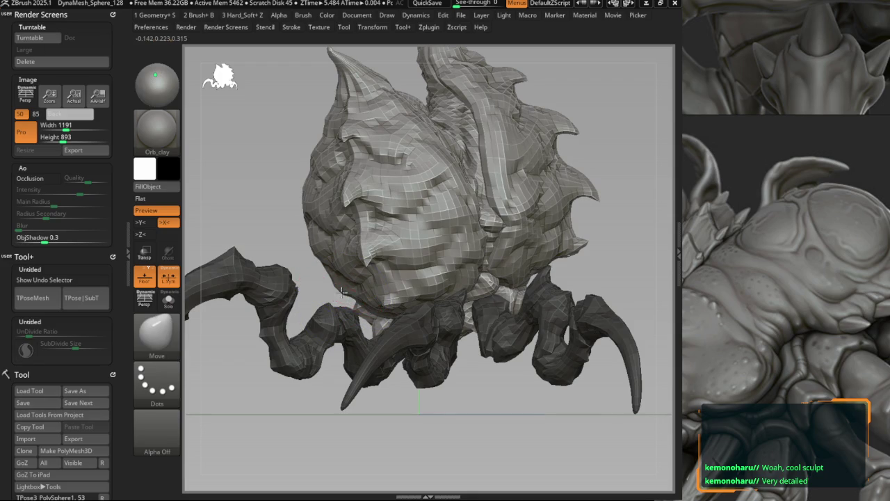
{"action": "mouse_move", "coordinate": [343, 292]}
{"action": "right_mouse_down", "text": "shift"}
{"action": "mouse_move", "coordinate": [307, 200]}
{"action": "mouse_move", "coordinate": [348, 169]}
{"action": "mouse_move", "coordinate": [306, 194]}
{"action": "right_mouse_up", "text": "shift"}
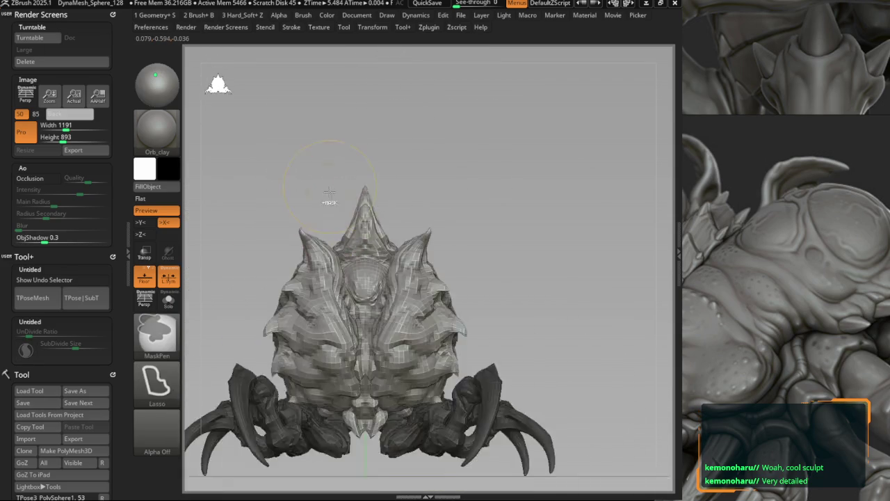
{"action": "key", "text": "v"}
{"action": "key", "text": "v"}
{"action": "key", "text": "shift+f"}
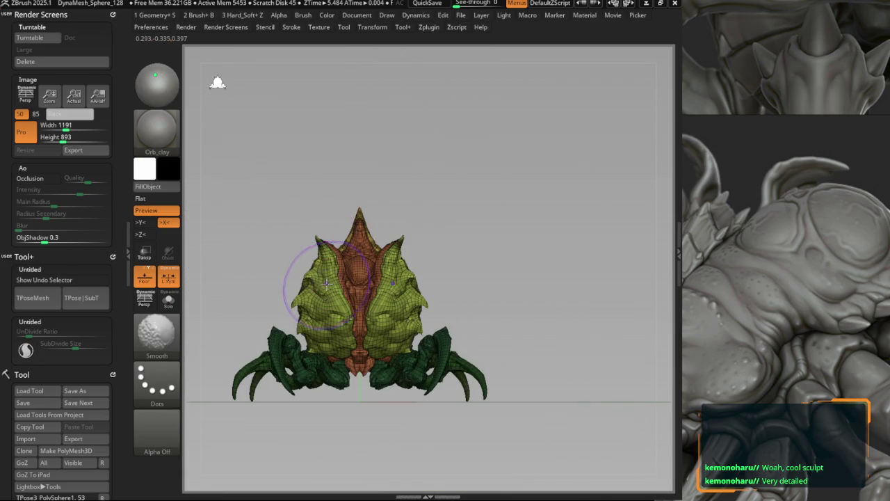
{"action": "key", "text": "p"}
{"action": "key", "text": "shift+f"}
{"action": "mouse_move", "coordinate": [330, 285]}
{"action": "right_mouse_down"}
{"action": "mouse_move", "coordinate": [368, 315]}
{"action": "mouse_move", "coordinate": [404, 279]}
{"action": "mouse_move", "coordinate": [348, 318]}
{"action": "mouse_move", "coordinate": [362, 335]}
{"action": "mouse_move", "coordinate": [354, 304]}
{"action": "mouse_move", "coordinate": [382, 267]}
{"action": "mouse_move", "coordinate": [453, 267]}
{"action": "mouse_move", "coordinate": [473, 288]}
{"action": "mouse_move", "coordinate": [447, 288]}
{"action": "right_mouse_up"}
Pull the long beak-like horn and other horns into new curves, orbiting between strokes.
{"action": "mouse_move", "coordinate": [508, 248]}
{"action": "right_mouse_down"}
{"action": "mouse_move", "coordinate": [477, 294]}
{"action": "mouse_move", "coordinate": [491, 332]}
{"action": "right_mouse_up"}
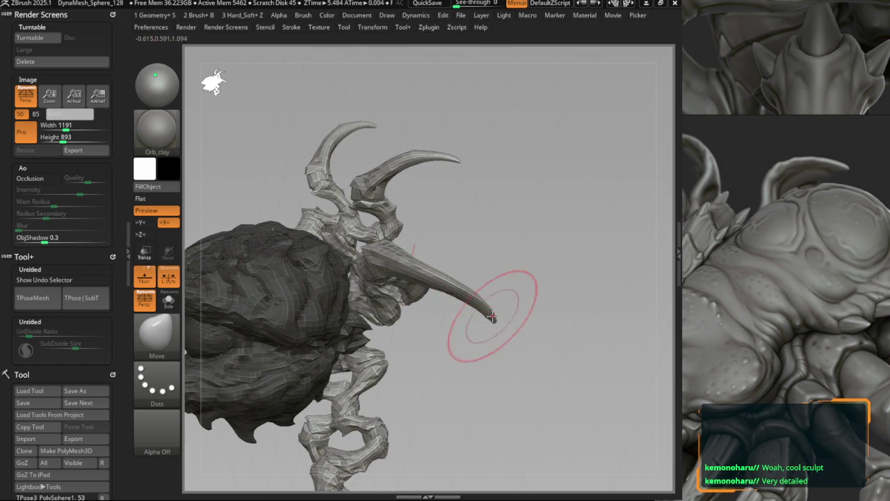
{"action": "mouse_move", "coordinate": [487, 302]}
{"action": "right_mouse_down"}
{"action": "mouse_move", "coordinate": [503, 302]}
{"action": "mouse_move", "coordinate": [358, 268]}
{"action": "mouse_move", "coordinate": [418, 218]}
{"action": "mouse_move", "coordinate": [405, 293]}
{"action": "mouse_move", "coordinate": [327, 252]}
{"action": "mouse_move", "coordinate": [288, 278]}
{"action": "mouse_move", "coordinate": [275, 267]}
{"action": "mouse_move", "coordinate": [308, 199]}
{"action": "mouse_move", "coordinate": [332, 228]}
{"action": "mouse_move", "coordinate": [292, 236]}
{"action": "mouse_move", "coordinate": [353, 265]}
{"action": "mouse_move", "coordinate": [288, 238]}
{"action": "mouse_move", "coordinate": [294, 199]}
{"action": "mouse_move", "coordinate": [341, 308]}
{"action": "mouse_move", "coordinate": [294, 265]}
{"action": "mouse_move", "coordinate": [298, 234]}
{"action": "mouse_move", "coordinate": [283, 192]}
{"action": "mouse_move", "coordinate": [327, 256]}
{"action": "mouse_move", "coordinate": [368, 357]}
{"action": "mouse_move", "coordinate": [388, 276]}
{"action": "mouse_move", "coordinate": [362, 306]}
{"action": "mouse_move", "coordinate": [402, 274]}
{"action": "mouse_move", "coordinate": [318, 208]}
{"action": "mouse_move", "coordinate": [380, 248]}
{"action": "mouse_move", "coordinate": [434, 333]}
{"action": "right_mouse_up"}
{"action": "mouse_move", "coordinate": [468, 277]}
{"action": "right_mouse_down"}
{"action": "mouse_move", "coordinate": [483, 260]}
{"action": "mouse_move", "coordinate": [472, 290]}
{"action": "mouse_move", "coordinate": [480, 279]}
{"action": "mouse_move", "coordinate": [492, 292]}
{"action": "mouse_move", "coordinate": [433, 281]}
{"action": "mouse_move", "coordinate": [418, 295]}
{"action": "mouse_move", "coordinate": [384, 261]}
{"action": "right_mouse_up"}
{"action": "right_click", "coordinate": [473, 288]}
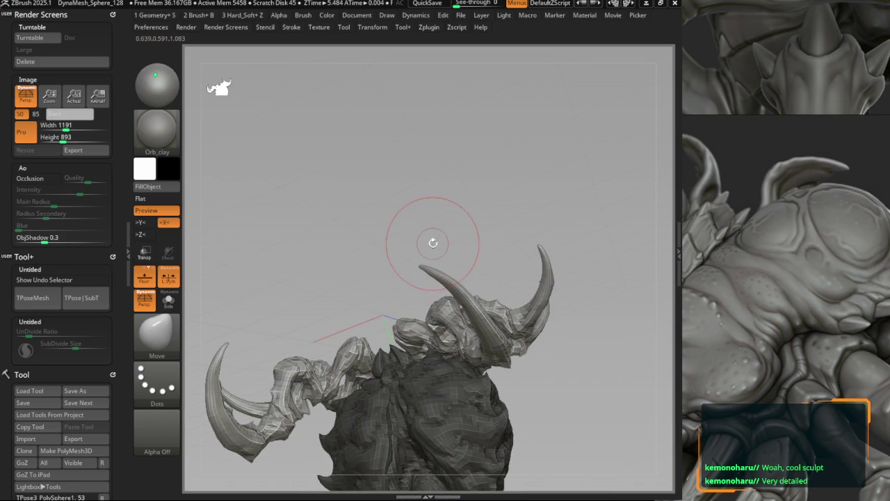
{"action": "right_click_drag", "start_coordinate": [407, 324], "coordinate": [358, 220]}
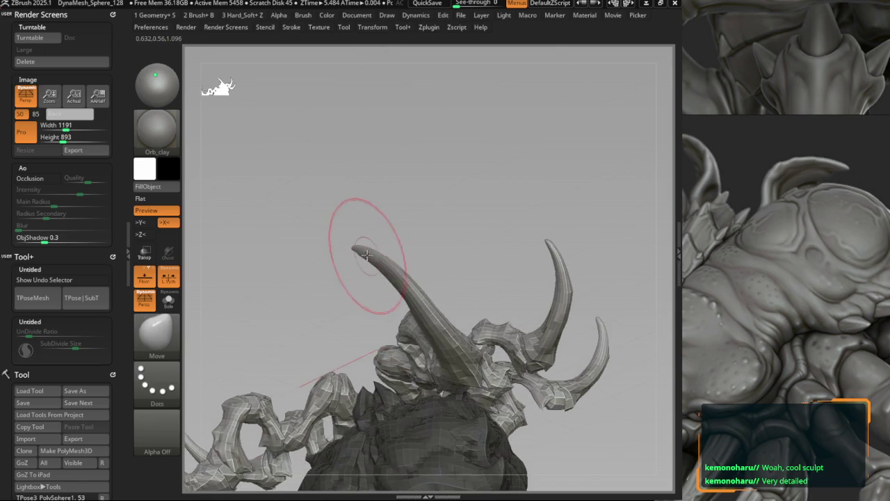
{"action": "mouse_move", "coordinate": [357, 251]}
{"action": "right_mouse_down"}
{"action": "mouse_move", "coordinate": [347, 209]}
{"action": "mouse_move", "coordinate": [368, 261]}
{"action": "mouse_move", "coordinate": [348, 249]}
{"action": "mouse_move", "coordinate": [370, 247]}
{"action": "mouse_move", "coordinate": [374, 301]}
{"action": "mouse_move", "coordinate": [408, 268]}
{"action": "mouse_move", "coordinate": [347, 265]}
{"action": "right_mouse_up"}
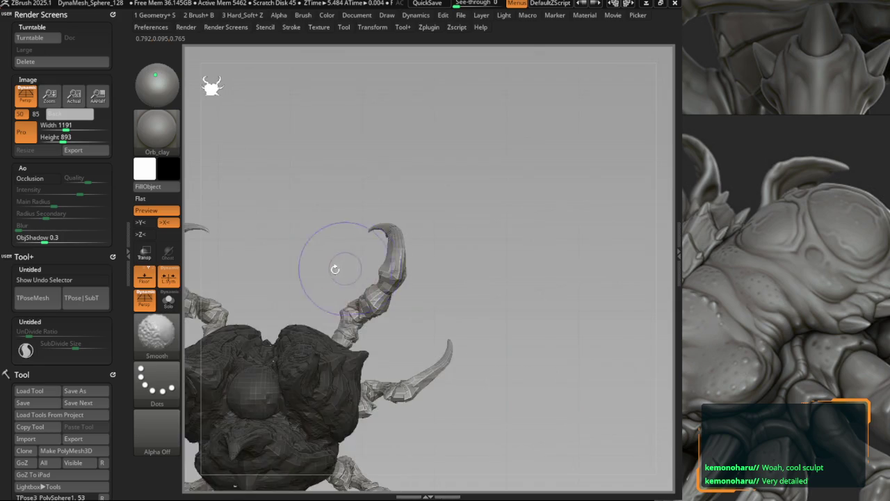
{"action": "right_click_drag", "start_coordinate": [439, 262], "coordinate": [446, 262]}
{"action": "mouse_move", "coordinate": [361, 299]}
{"action": "right_mouse_down", "text": "ctrl"}
{"action": "mouse_move", "coordinate": [362, 313]}
{"action": "mouse_move", "coordinate": [336, 337]}
{"action": "mouse_move", "coordinate": [348, 304]}
{"action": "mouse_move", "coordinate": [483, 272]}
{"action": "mouse_move", "coordinate": [448, 383]}
{"action": "mouse_move", "coordinate": [459, 272]}
{"action": "mouse_move", "coordinate": [489, 318]}
{"action": "right_mouse_up", "text": "ctrl"}
{"action": "key", "text": "b"}
Choose Move Topological and rotate to a close side view of the underside.
{"action": "key", "text": "m"}
{"action": "key", "text": "t"}
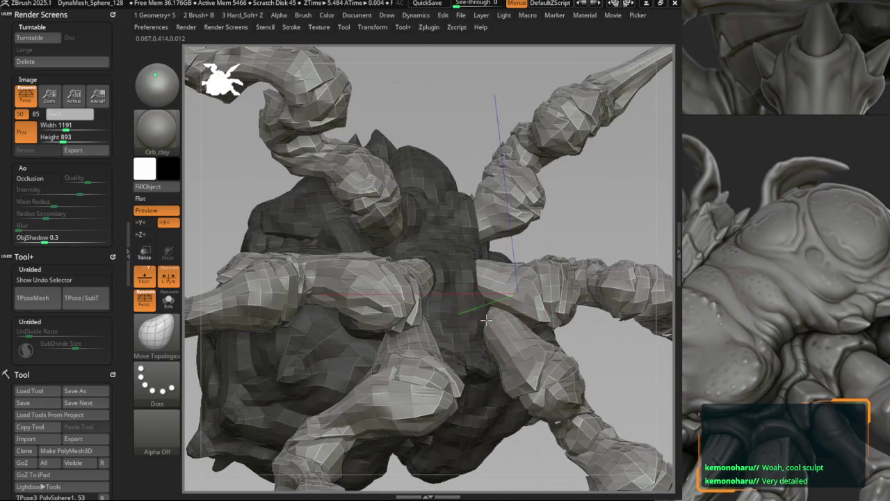
{"action": "key", "text": "space"}
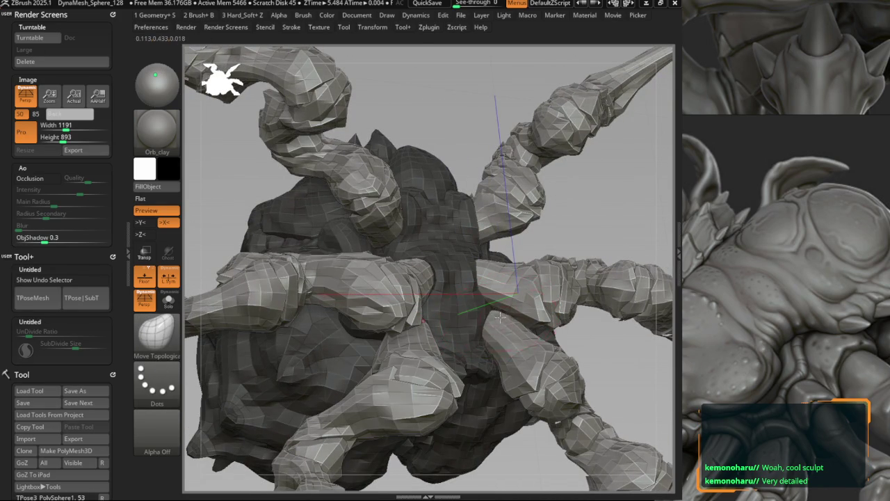
{"action": "mouse_move", "coordinate": [508, 324]}
{"action": "right_mouse_down"}
{"action": "mouse_move", "coordinate": [496, 325]}
{"action": "mouse_move", "coordinate": [507, 339]}
{"action": "mouse_move", "coordinate": [497, 348]}
{"action": "right_mouse_up"}
{"action": "mouse_move", "coordinate": [479, 315]}
{"action": "right_mouse_down"}
{"action": "mouse_move", "coordinate": [416, 278]}
{"action": "mouse_move", "coordinate": [427, 222]}
{"action": "mouse_move", "coordinate": [405, 196]}
{"action": "mouse_move", "coordinate": [358, 237]}
{"action": "mouse_move", "coordinate": [357, 289]}
{"action": "right_mouse_up"}
With the standard Move brush, pull the pale underside plate into a sharper point.
{"action": "key", "text": "space"}
{"action": "left_click", "coordinate": [430, 268]}
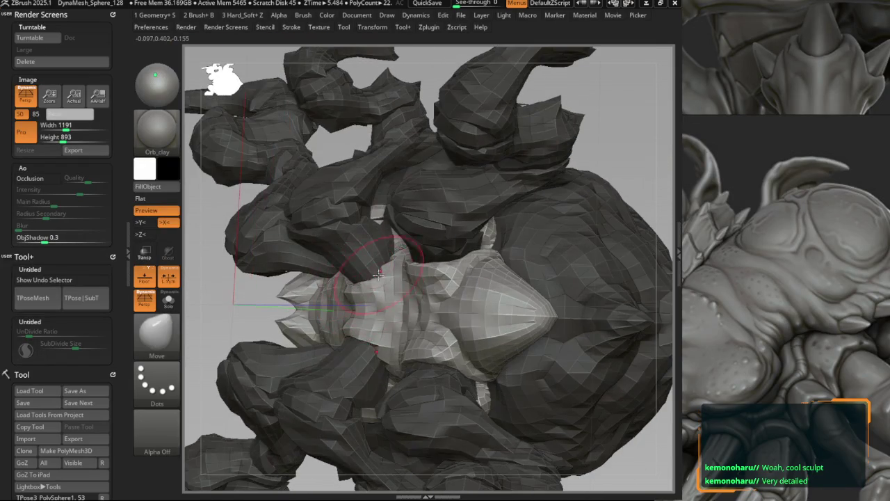
{"action": "left_click_drag", "start_coordinate": [378, 275], "coordinate": [340, 322]}
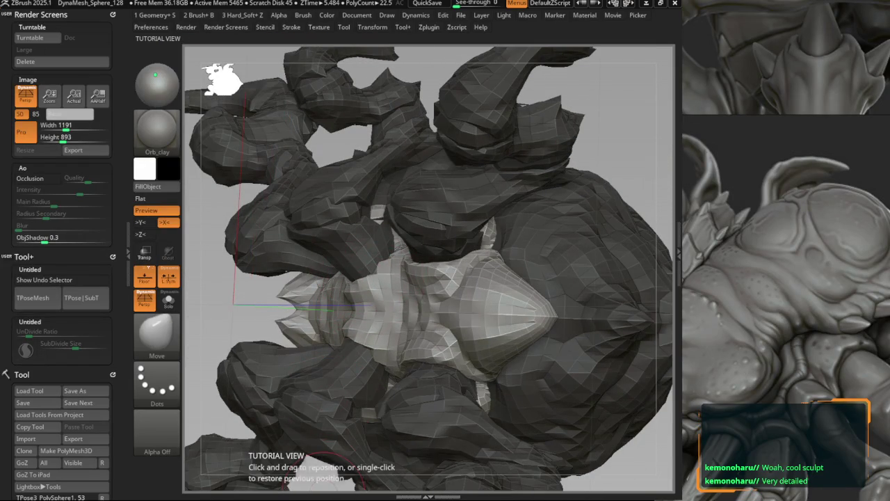
{"action": "mouse_move", "coordinate": [647, 271]}
{"action": "right_mouse_down"}
{"action": "mouse_move", "coordinate": [279, 274]}
{"action": "mouse_move", "coordinate": [354, 269]}
{"action": "mouse_move", "coordinate": [338, 278]}
{"action": "mouse_move", "coordinate": [357, 291]}
{"action": "mouse_move", "coordinate": [397, 258]}
{"action": "mouse_move", "coordinate": [278, 272]}
{"action": "mouse_move", "coordinate": [383, 288]}
{"action": "mouse_move", "coordinate": [308, 272]}
{"action": "mouse_move", "coordinate": [313, 278]}
{"action": "mouse_move", "coordinate": [337, 266]}
{"action": "mouse_move", "coordinate": [308, 269]}
{"action": "mouse_move", "coordinate": [286, 233]}
{"action": "mouse_move", "coordinate": [297, 248]}
{"action": "right_mouse_up"}
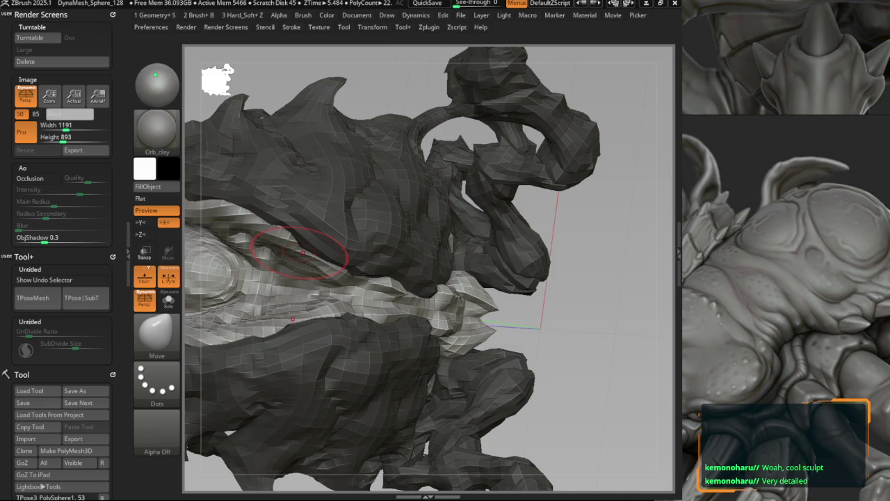
Frame the creature and decline the Dynamic Subdiv prompt.
{"action": "key", "text": "f"}
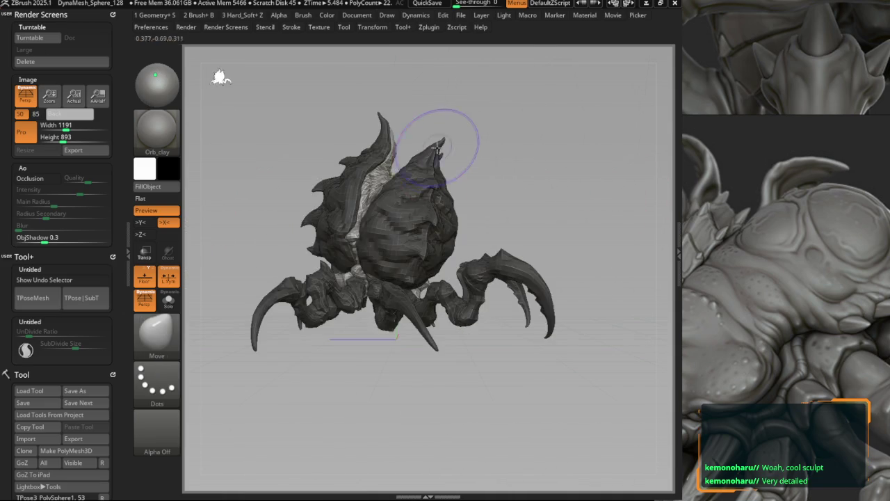
{"action": "key", "text": "d"}
{"action": "left_click", "coordinate": [411, 320]}
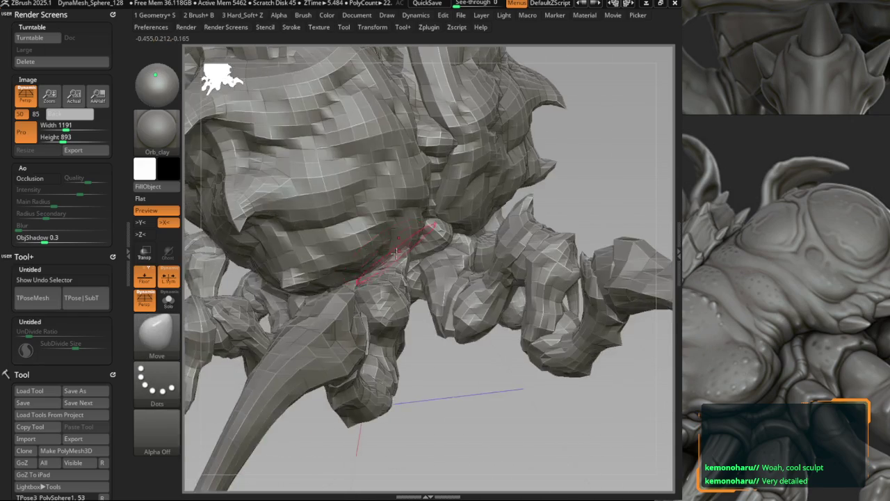
With Move Topological, push the body-leg junction and side spikes while reframing toward the head.
{"action": "key", "text": "b"}
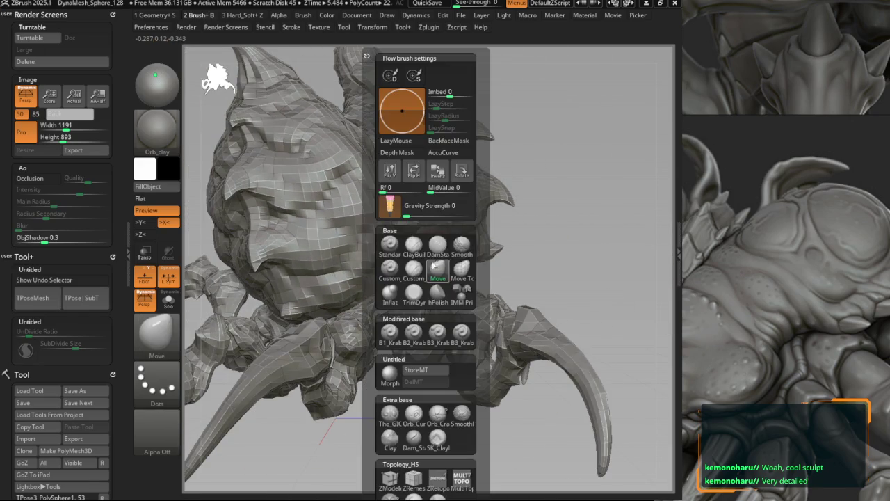
{"action": "left_click", "coordinate": [460, 272]}
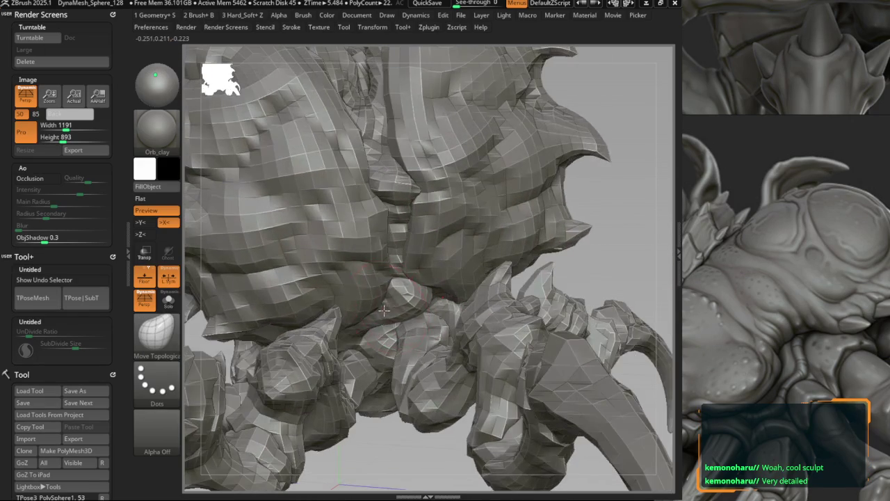
{"action": "mouse_move", "coordinate": [433, 298]}
{"action": "right_mouse_down"}
{"action": "mouse_move", "coordinate": [411, 271]}
{"action": "mouse_move", "coordinate": [416, 261]}
{"action": "mouse_move", "coordinate": [397, 266]}
{"action": "mouse_move", "coordinate": [395, 231]}
{"action": "mouse_move", "coordinate": [326, 201]}
{"action": "mouse_move", "coordinate": [292, 480]}
{"action": "right_mouse_up"}
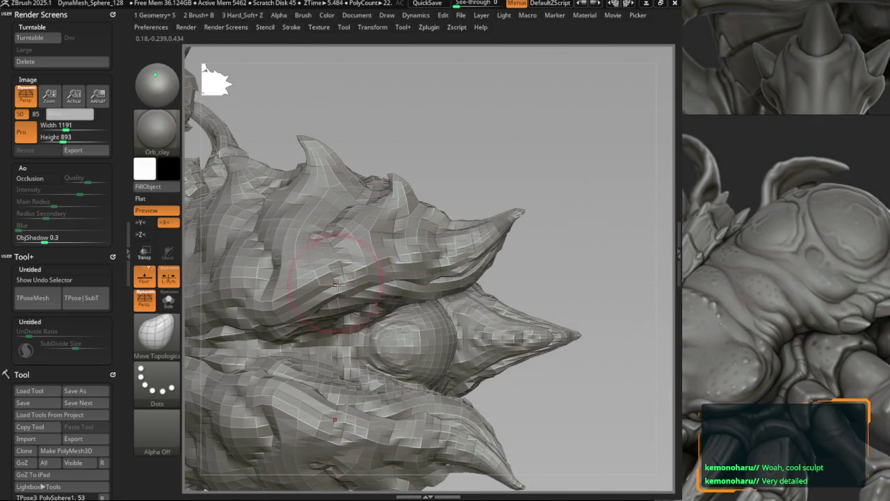
{"action": "mouse_move", "coordinate": [299, 473]}
{"action": "right_mouse_down", "text": "ctrl"}
{"action": "mouse_move", "coordinate": [298, 199]}
{"action": "mouse_move", "coordinate": [288, 229]}
{"action": "mouse_move", "coordinate": [294, 219]}
{"action": "mouse_move", "coordinate": [297, 242]}
{"action": "mouse_move", "coordinate": [324, 231]}
{"action": "right_mouse_up", "text": "ctrl"}
{"action": "mouse_move", "coordinate": [379, 254]}
{"action": "right_mouse_down"}
{"action": "mouse_move", "coordinate": [411, 278]}
{"action": "mouse_move", "coordinate": [299, 160]}
{"action": "mouse_move", "coordinate": [311, 239]}
{"action": "mouse_move", "coordinate": [248, 240]}
{"action": "mouse_move", "coordinate": [355, 226]}
{"action": "mouse_move", "coordinate": [318, 188]}
{"action": "mouse_move", "coordinate": [306, 198]}
{"action": "right_mouse_up"}
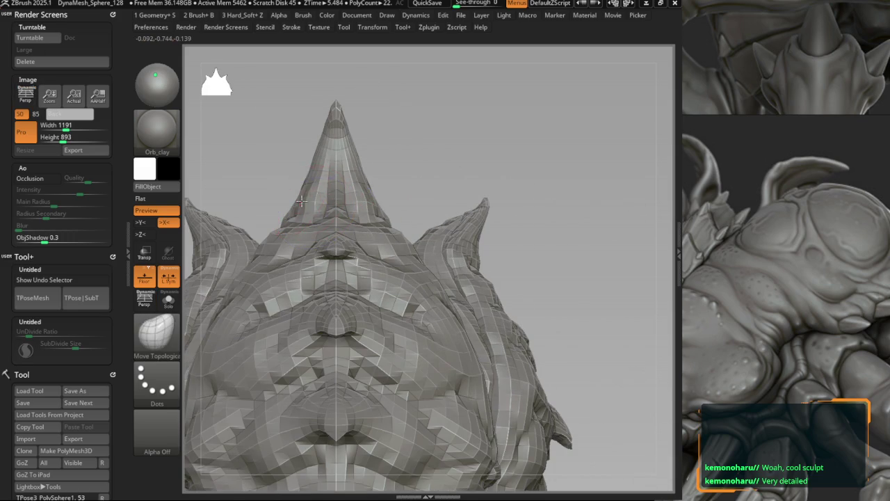
With the Move brush (B, M, V), shape the upright crest horns, orbiting and zooming around them.
{"action": "key", "text": "ctrl"}
{"action": "key", "text": "b"}
{"action": "key", "text": "m"}
{"action": "key", "text": "v"}
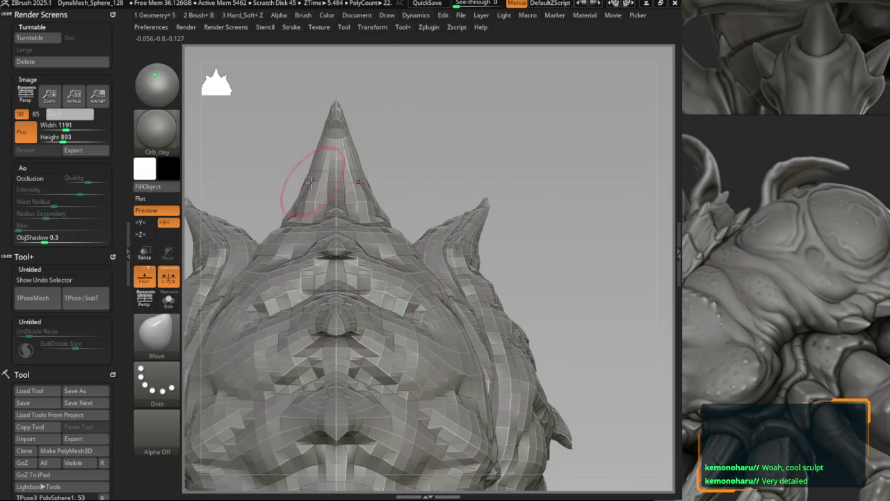
{"action": "right_click_drag", "start_coordinate": [312, 186], "coordinate": [294, 178]}
{"action": "mouse_move", "coordinate": [318, 139]}
{"action": "right_mouse_down", "text": "ctrl"}
{"action": "mouse_move", "coordinate": [334, 185]}
{"action": "mouse_move", "coordinate": [318, 199]}
{"action": "right_mouse_up", "text": "ctrl"}
{"action": "mouse_move", "coordinate": [311, 161]}
{"action": "right_mouse_down"}
{"action": "mouse_move", "coordinate": [325, 190]}
{"action": "mouse_move", "coordinate": [327, 179]}
{"action": "mouse_move", "coordinate": [308, 179]}
{"action": "mouse_move", "coordinate": [320, 201]}
{"action": "mouse_move", "coordinate": [378, 229]}
{"action": "mouse_move", "coordinate": [408, 259]}
{"action": "mouse_move", "coordinate": [375, 240]}
{"action": "mouse_move", "coordinate": [309, 225]}
{"action": "mouse_move", "coordinate": [327, 188]}
{"action": "right_mouse_up"}
{"action": "mouse_move", "coordinate": [403, 209]}
{"action": "right_mouse_down"}
{"action": "mouse_move", "coordinate": [388, 199]}
{"action": "mouse_move", "coordinate": [437, 235]}
{"action": "mouse_move", "coordinate": [335, 193]}
{"action": "mouse_move", "coordinate": [338, 229]}
{"action": "mouse_move", "coordinate": [348, 201]}
{"action": "right_mouse_up"}
Clear the mask, mask a strip beside the side horn, and set Stroke to FreeHand.
{"action": "key", "text": "b"}
{"action": "key", "text": "m"}
{"action": "key", "text": "v"}
{"action": "left_click", "coordinate": [351, 174], "text": "ctrl"}
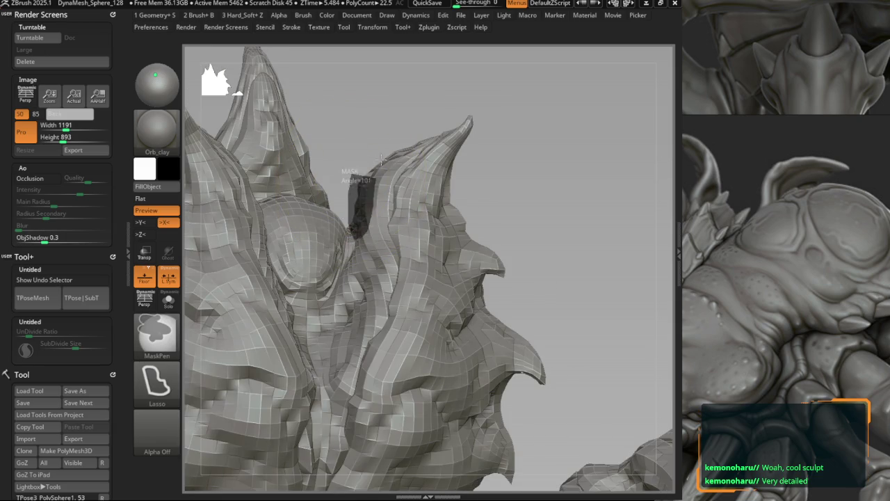
{"action": "left_click", "coordinate": [375, 181], "text": "ctrl"}
{"action": "mouse_move", "coordinate": [376, 181]}
{"action": "right_mouse_down"}
{"action": "mouse_move", "coordinate": [361, 208]}
{"action": "mouse_move", "coordinate": [397, 169]}
{"action": "mouse_move", "coordinate": [274, 175]}
{"action": "mouse_move", "coordinate": [323, 208]}
{"action": "mouse_move", "coordinate": [139, 374]}
{"action": "right_mouse_up"}
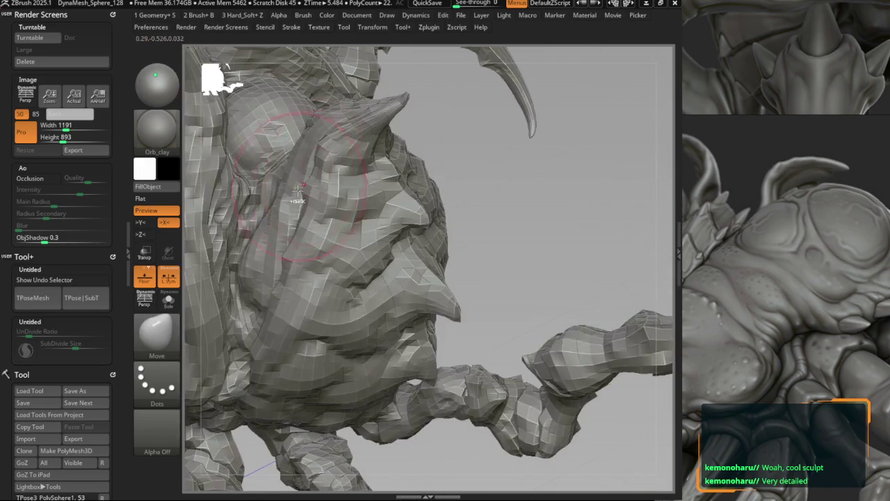
{"action": "left_click", "coordinate": [139, 374]}
{"action": "left_click", "coordinate": [308, 388]}
Pull the side spikes and crest horns into tapered, curving points, zooming in on the head.
{"action": "left_click_drag", "start_coordinate": [418, 348], "coordinate": [304, 218]}
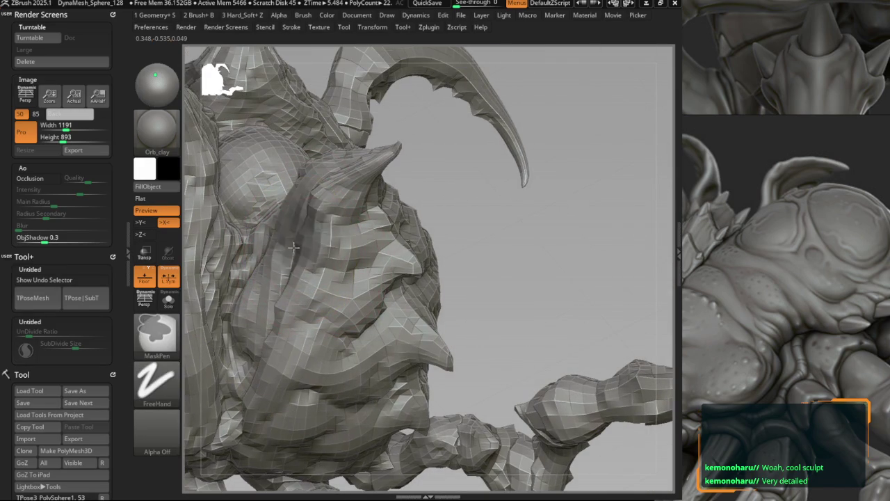
{"action": "key", "text": "f"}
{"action": "right_click_drag", "start_coordinate": [302, 246], "coordinate": [406, 217]}
{"action": "mouse_move", "coordinate": [336, 251]}
{"action": "right_mouse_down", "text": "alt"}
{"action": "mouse_move", "coordinate": [264, 241]}
{"action": "mouse_move", "coordinate": [296, 216]}
{"action": "right_mouse_up", "text": "alt"}
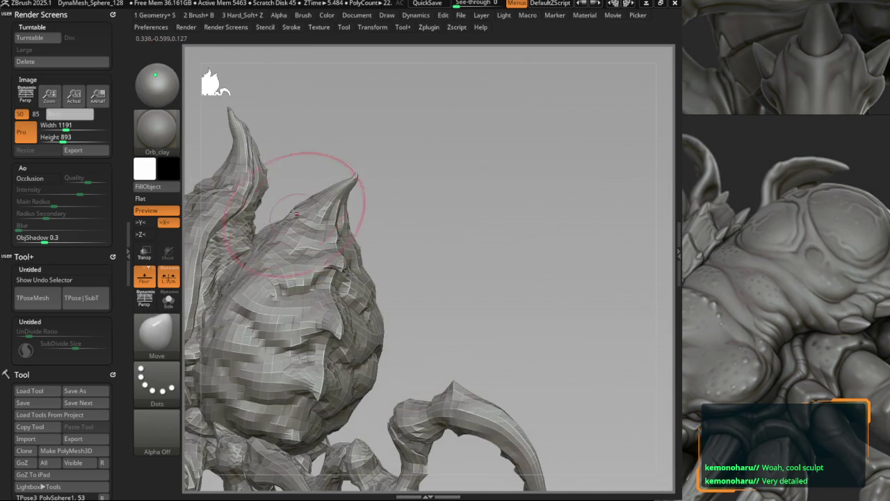
{"action": "key", "text": "b"}
{"action": "left_click", "coordinate": [320, 274]}
{"action": "mouse_move", "coordinate": [320, 274]}
{"action": "right_mouse_down"}
{"action": "mouse_move", "coordinate": [328, 212]}
{"action": "mouse_move", "coordinate": [363, 239]}
{"action": "mouse_move", "coordinate": [412, 211]}
{"action": "mouse_move", "coordinate": [388, 251]}
{"action": "mouse_move", "coordinate": [288, 258]}
{"action": "mouse_move", "coordinate": [317, 275]}
{"action": "right_mouse_up"}
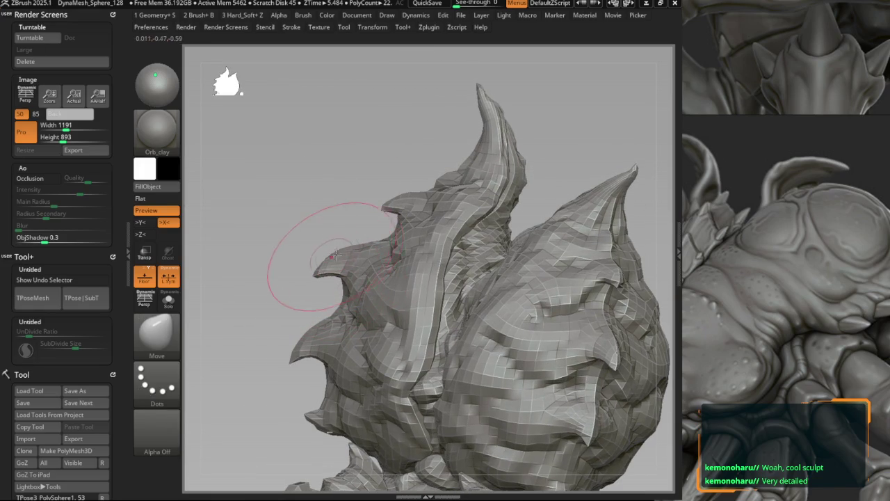
Check the silhouette, then orbit to a front view and frame the whole creature.
{"action": "key", "text": "f"}
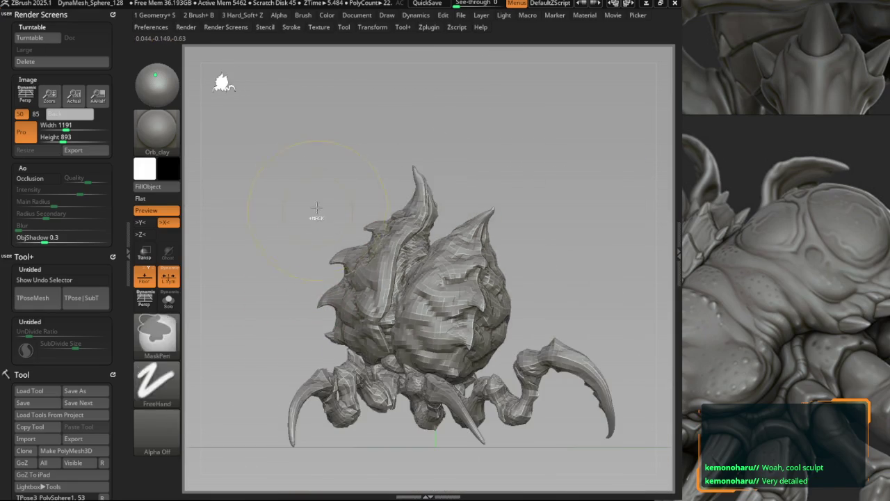
{"action": "key", "text": "v"}
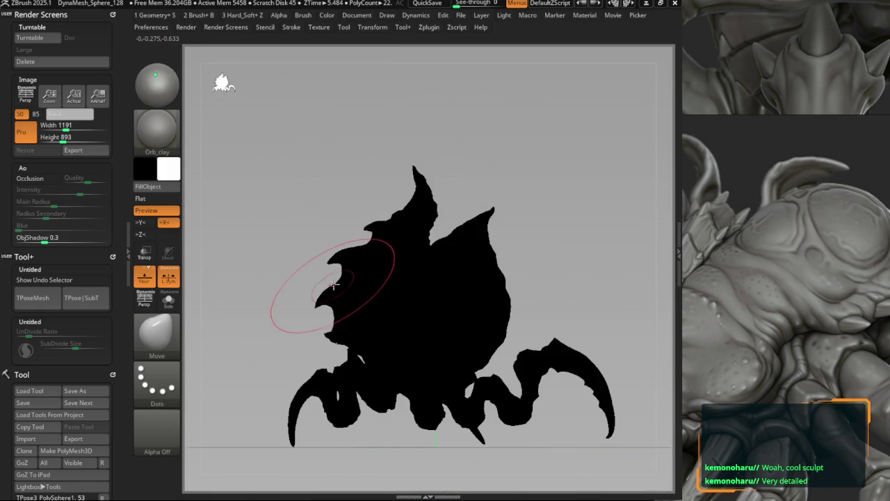
{"action": "key", "text": "v"}
{"action": "mouse_move", "coordinate": [335, 285]}
{"action": "right_mouse_down"}
{"action": "mouse_move", "coordinate": [351, 299]}
{"action": "mouse_move", "coordinate": [368, 279]}
{"action": "right_mouse_up"}
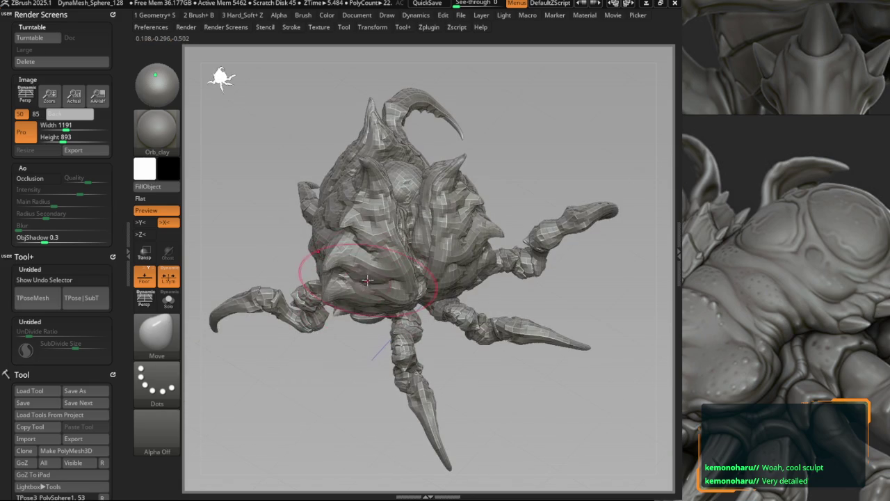
{"action": "mouse_move", "coordinate": [434, 250]}
{"action": "right_mouse_down"}
{"action": "mouse_move", "coordinate": [396, 265]}
{"action": "mouse_move", "coordinate": [362, 240]}
{"action": "mouse_move", "coordinate": [379, 245]}
{"action": "right_mouse_up"}
{"action": "scroll", "coordinate": [362, 237], "scroll_direction": "up", "scroll_amount": 3}
{"action": "scroll", "coordinate": [358, 230], "scroll_direction": "up", "scroll_amount": 3}
{"action": "scroll", "coordinate": [359, 229], "scroll_direction": "up", "scroll_amount": 3}
{"action": "key", "text": "f"}
{"action": "scroll", "coordinate": [193, 188], "scroll_direction": "down", "scroll_amount": 3}
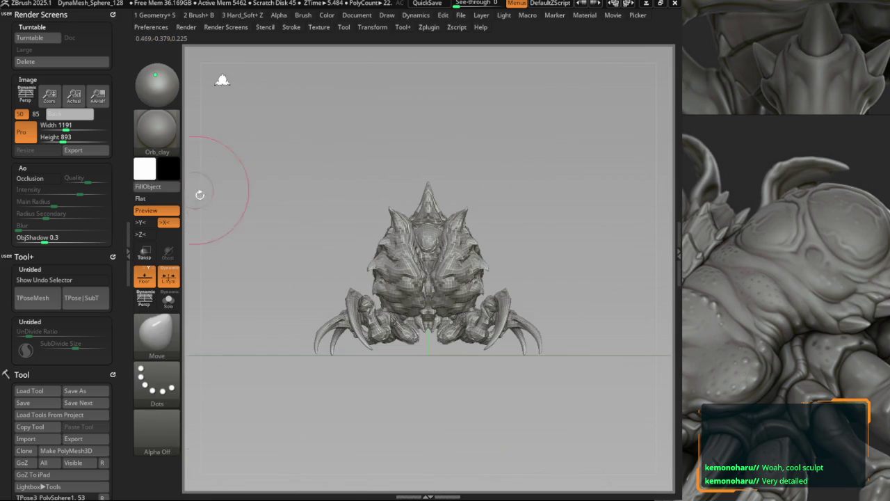
{"action": "scroll", "coordinate": [335, 277], "scroll_direction": "up", "scroll_amount": 3}
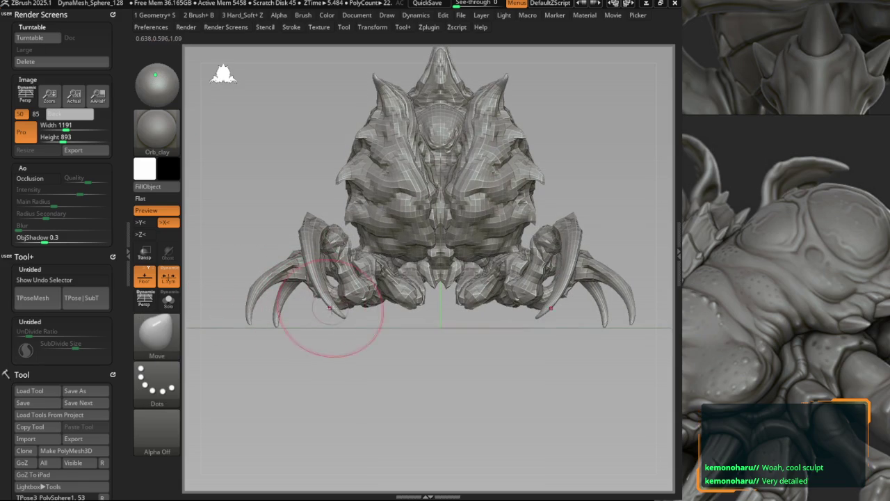
Mask the body, invert to free the front-left claws, lower their tips to the ground, and clear the mask.
{"action": "key", "text": "space"}
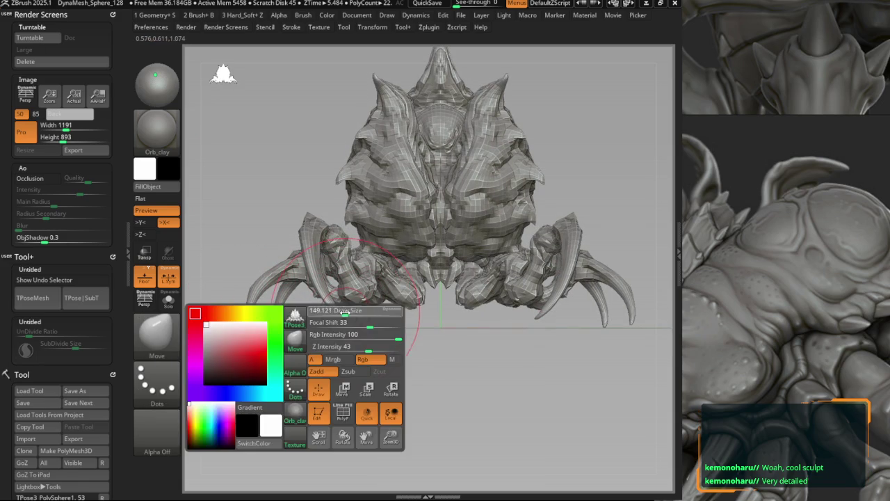
{"action": "key", "text": "w"}
{"action": "left_click", "coordinate": [342, 316], "text": "ctrl"}
{"action": "key", "text": "w"}
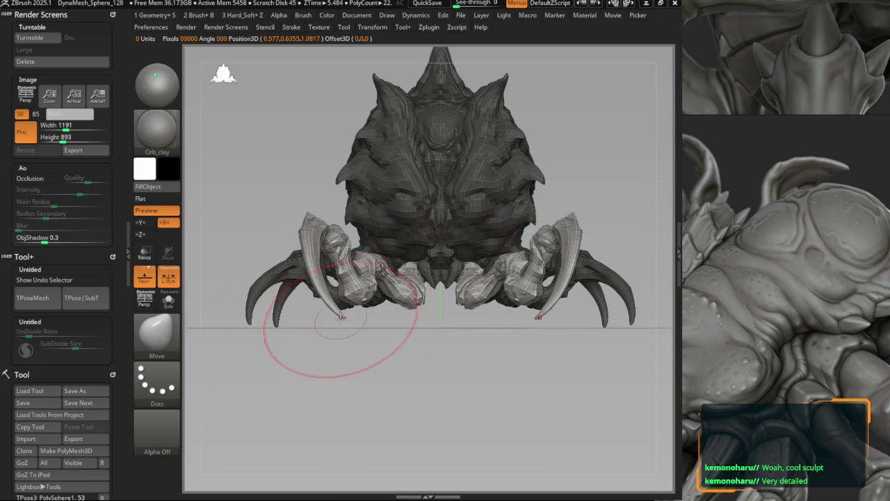
{"action": "mouse_move", "coordinate": [318, 339]}
{"action": "left_mouse_down"}
{"action": "mouse_move", "coordinate": [327, 303]}
{"action": "mouse_move", "coordinate": [298, 322]}
{"action": "left_mouse_up"}
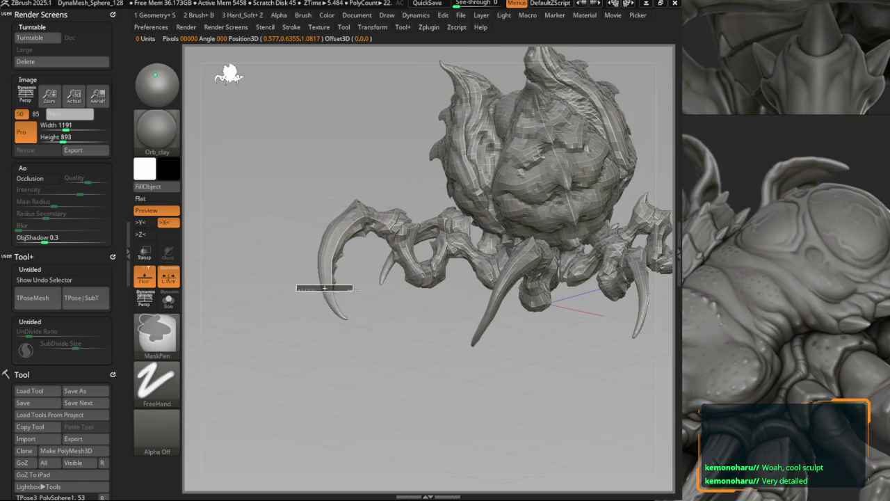
{"action": "mouse_move", "coordinate": [298, 247]}
{"action": "left_mouse_down", "text": "ctrl"}
{"action": "mouse_move", "coordinate": [357, 353]}
{"action": "mouse_move", "coordinate": [323, 292]}
{"action": "mouse_move", "coordinate": [356, 326]}
{"action": "left_mouse_up", "text": "ctrl"}
{"action": "left_click", "coordinate": [324, 293], "text": "ctrl"}
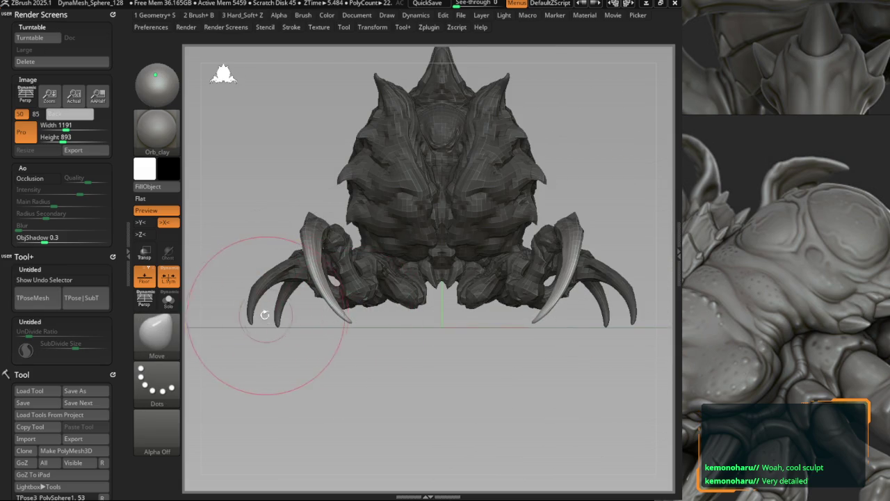
{"action": "left_click_drag", "start_coordinate": [265, 313], "coordinate": [250, 327], "text": "ctrl"}
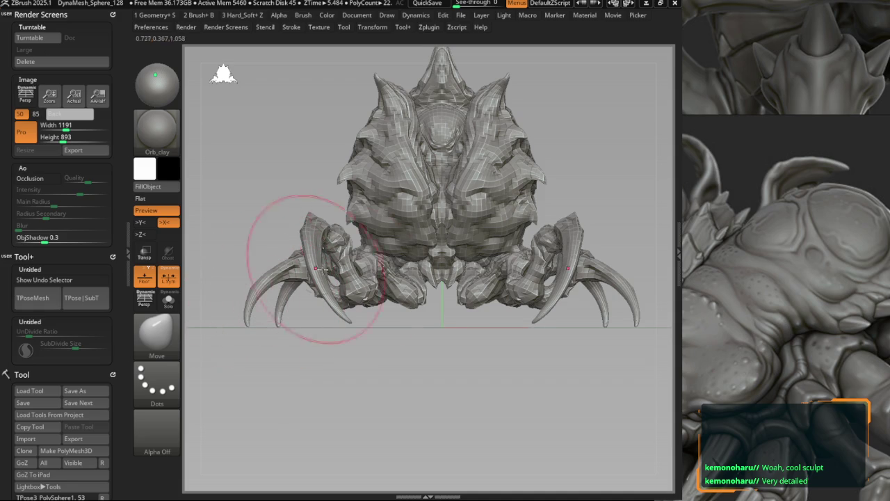
Delete the recorded turntable movie and transfer the pose back onto the detailed subtools.
{"action": "scroll", "coordinate": [425, 303], "scroll_direction": "up", "scroll_amount": 2}
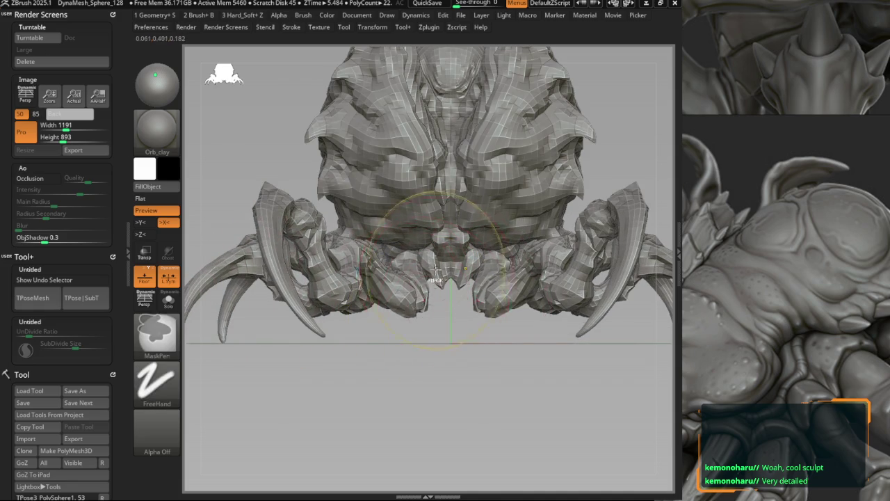
{"action": "scroll", "coordinate": [423, 304], "scroll_direction": "down", "scroll_amount": 3}
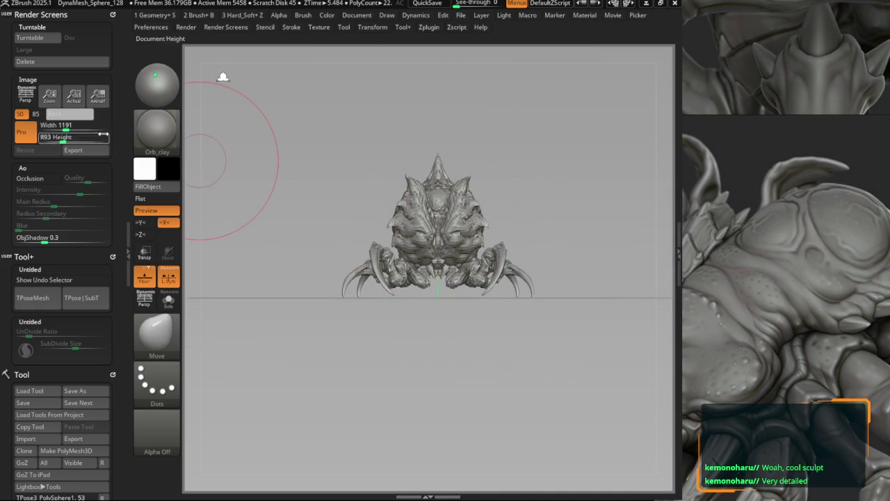
{"action": "left_click", "coordinate": [61, 62]}
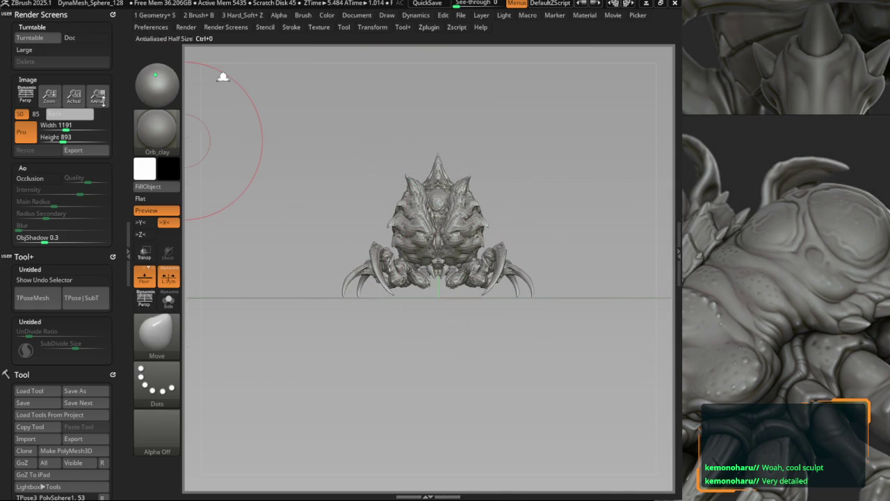
{"action": "left_click", "coordinate": [83, 298]}
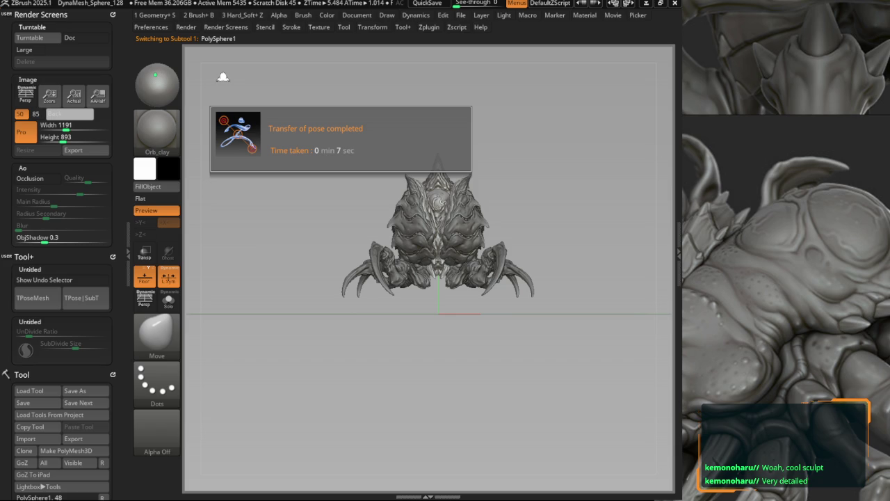
Select shape2 and orbit and zoom to inspect the newly transferred pose from the front.
{"action": "scroll", "coordinate": [358, 199], "scroll_direction": "up", "scroll_amount": 5}
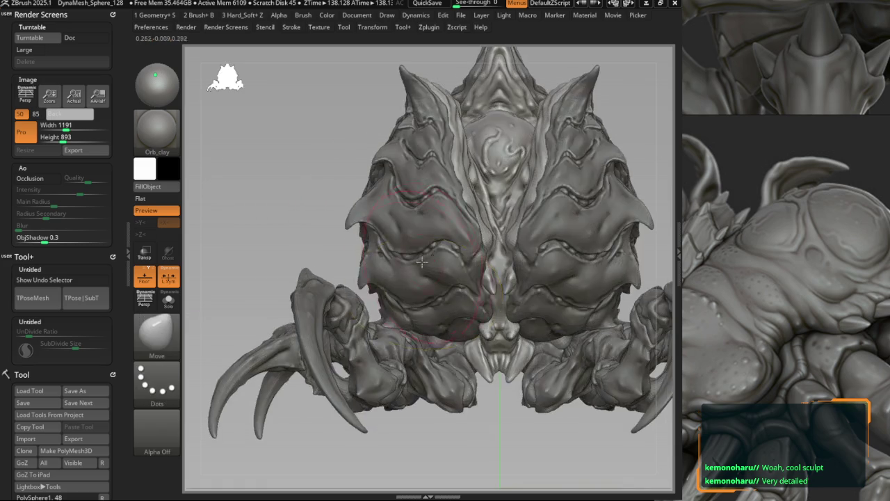
{"action": "right_click_drag", "start_coordinate": [430, 217], "coordinate": [336, 196]}
{"action": "left_click", "coordinate": [335, 195], "text": "alt"}
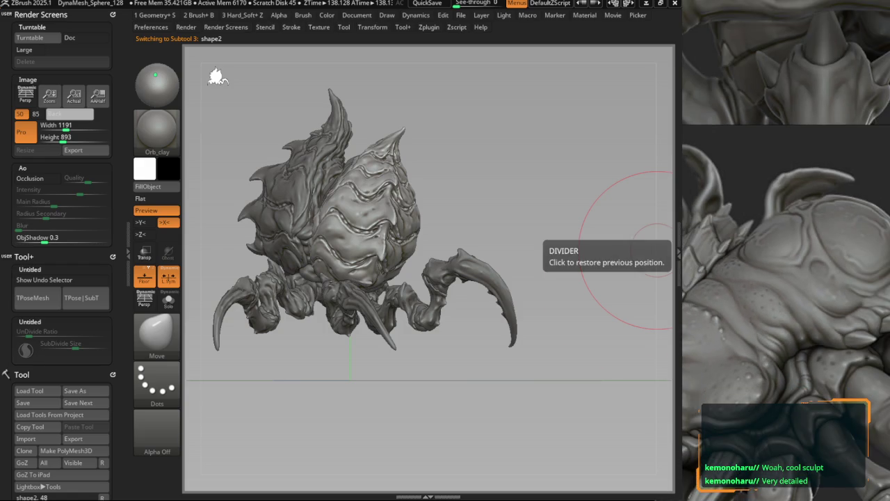
{"action": "scroll", "coordinate": [343, 248], "scroll_direction": "up", "scroll_amount": 5}
{"action": "mouse_move", "coordinate": [343, 248]}
{"action": "right_mouse_down", "text": "shift"}
{"action": "mouse_move", "coordinate": [334, 300]}
{"action": "mouse_move", "coordinate": [353, 313]}
{"action": "mouse_move", "coordinate": [404, 249]}
{"action": "mouse_move", "coordinate": [367, 258]}
{"action": "right_mouse_up", "text": "shift"}
{"action": "scroll", "coordinate": [345, 289], "scroll_direction": "up", "scroll_amount": 3}
{"action": "scroll", "coordinate": [334, 299], "scroll_direction": "down", "scroll_amount": 5}
{"action": "scroll", "coordinate": [362, 300], "scroll_direction": "up", "scroll_amount": 5}
Reframe a front view and turn on the box subtool to reveal the rectangular base.
{"action": "scroll", "coordinate": [397, 258], "scroll_direction": "up", "scroll_amount": 3}
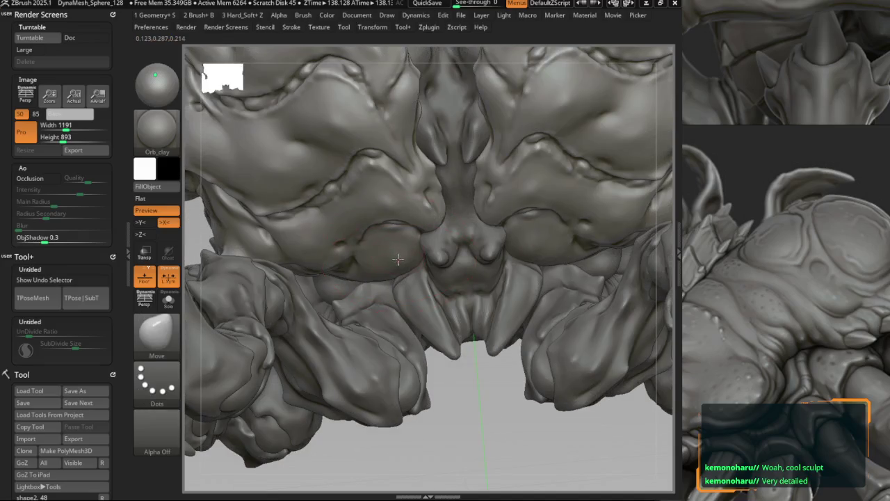
{"action": "scroll", "coordinate": [382, 292], "scroll_direction": "up", "scroll_amount": 3}
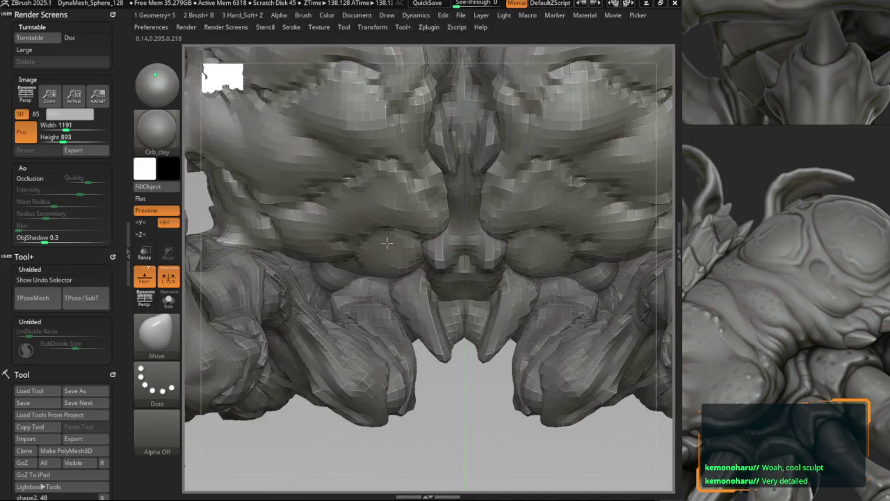
{"action": "scroll", "coordinate": [387, 314], "scroll_direction": "down", "scroll_amount": 5}
{"action": "mouse_move", "coordinate": [388, 314]}
{"action": "right_mouse_down"}
{"action": "mouse_move", "coordinate": [337, 187]}
{"action": "mouse_move", "coordinate": [353, 188]}
{"action": "mouse_move", "coordinate": [318, 209]}
{"action": "right_mouse_up"}
{"action": "scroll", "coordinate": [348, 223], "scroll_direction": "up", "scroll_amount": 3}
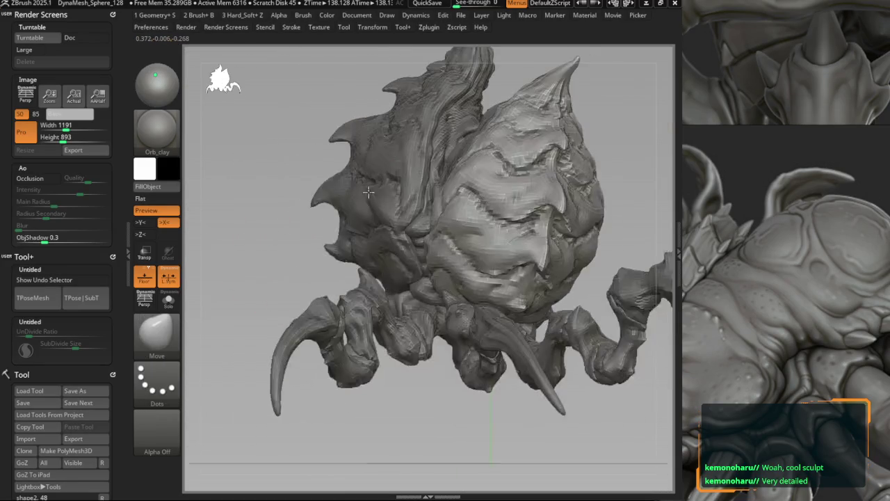
{"action": "right_click_drag", "start_coordinate": [365, 232], "coordinate": [327, 229], "text": "shift"}
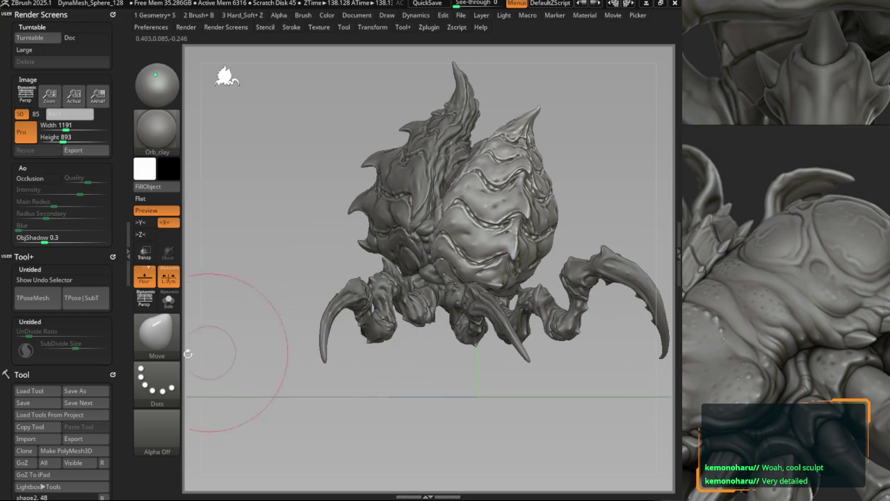
{"action": "scroll", "coordinate": [122, 367], "scroll_direction": "down", "scroll_amount": 5}
{"action": "scroll", "coordinate": [84, 278], "scroll_direction": "down", "scroll_amount": 5}
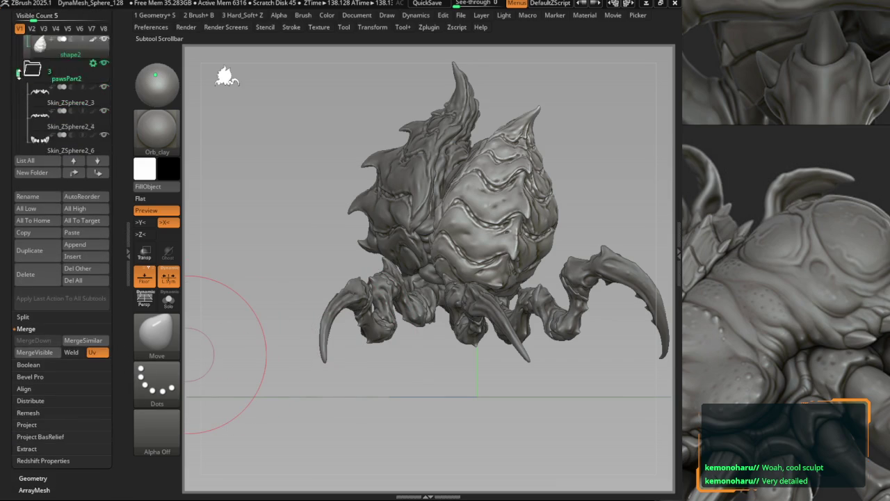
{"action": "left_click", "coordinate": [104, 87]}
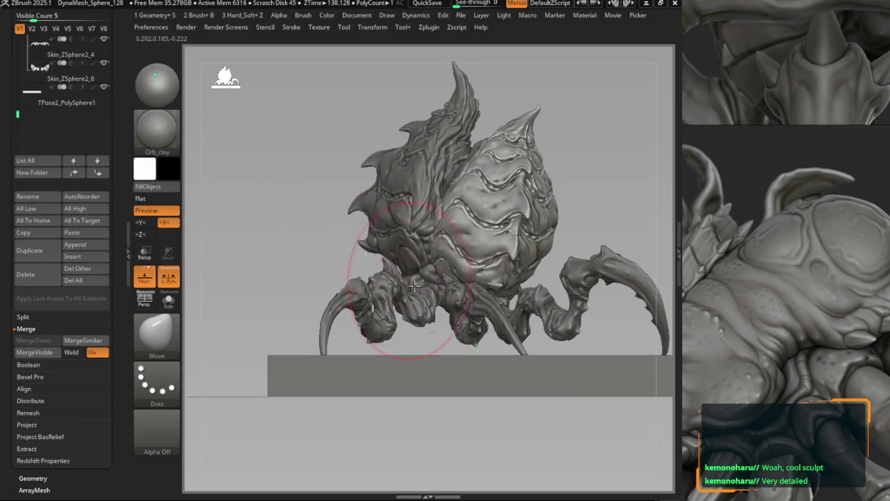
Select the TPose2_PolySphere1 base and drag it slightly lower with the Transpose gizmo.
{"action": "key", "text": "w"}
{"action": "right_click_drag", "start_coordinate": [394, 289], "coordinate": [384, 316], "text": "alt"}
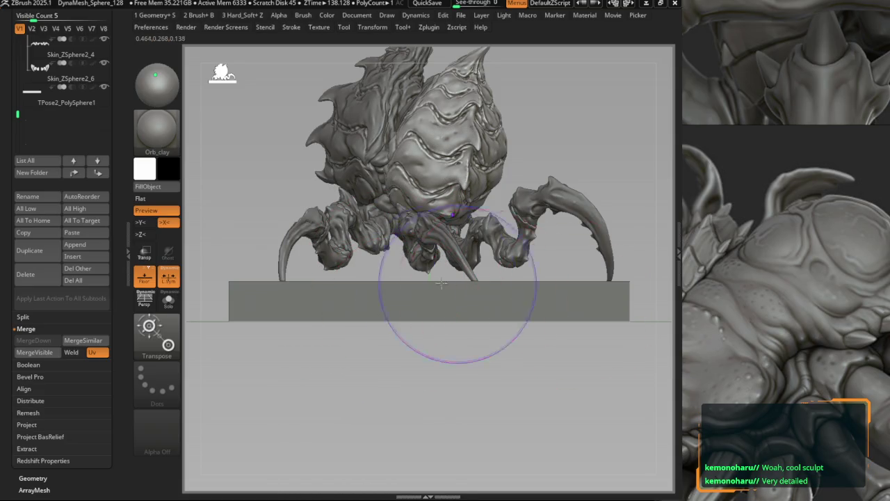
{"action": "left_click", "coordinate": [434, 312], "text": "alt"}
{"action": "scroll", "coordinate": [626, 321], "scroll_direction": "up", "scroll_amount": 2}
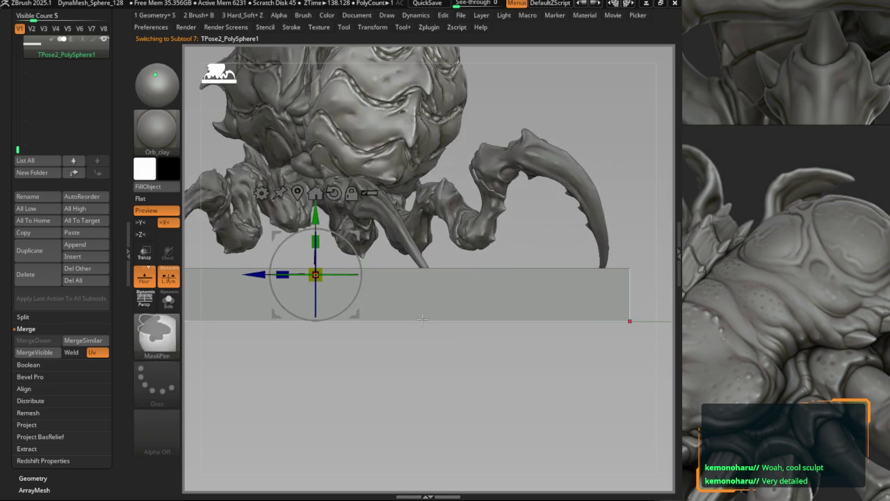
{"action": "key", "text": "w"}
{"action": "left_click", "coordinate": [624, 298]}
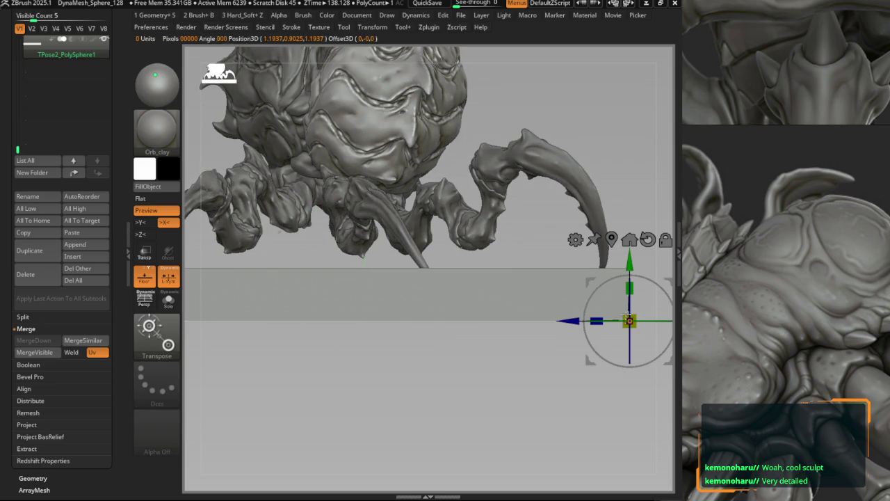
{"action": "left_click_drag", "start_coordinate": [621, 301], "coordinate": [509, 286]}
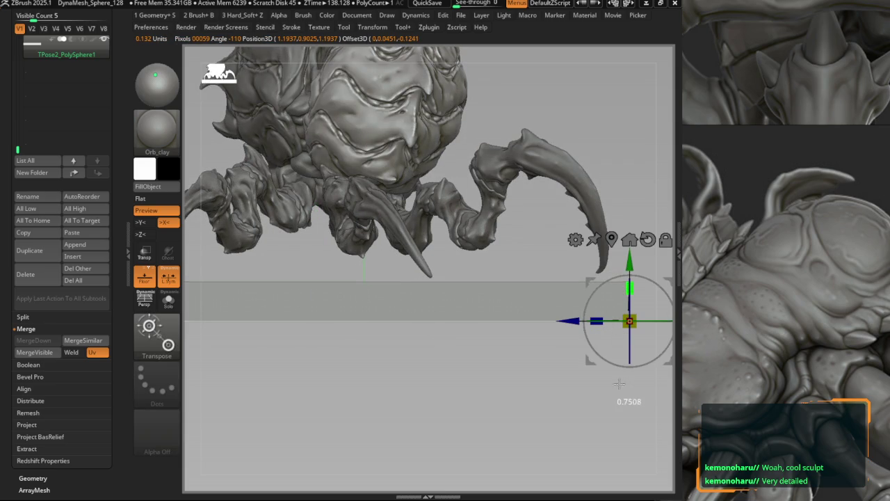
Select the Skin_ZSphere2_6 claw subtool and frame a close view of it on the base.
{"action": "key", "text": "q"}
{"action": "key", "text": "f"}
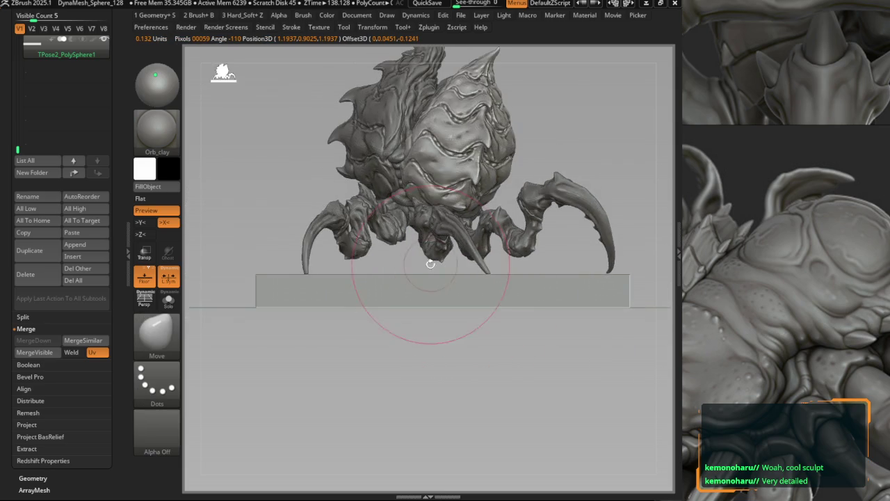
{"action": "key", "text": "w"}
{"action": "left_click", "coordinate": [563, 271], "text": "alt"}
{"action": "mouse_move", "coordinate": [563, 271]}
{"action": "right_mouse_down"}
{"action": "mouse_move", "coordinate": [567, 278]}
{"action": "mouse_move", "coordinate": [541, 276]}
{"action": "mouse_move", "coordinate": [505, 316]}
{"action": "mouse_move", "coordinate": [474, 324]}
{"action": "mouse_move", "coordinate": [496, 308]}
{"action": "mouse_move", "coordinate": [427, 268]}
{"action": "mouse_move", "coordinate": [424, 278]}
{"action": "right_mouse_up"}
{"action": "key", "text": "q"}
Bend the front claw tip down with the Move brush so it rests on the base.
{"action": "right_click", "coordinate": [494, 299]}
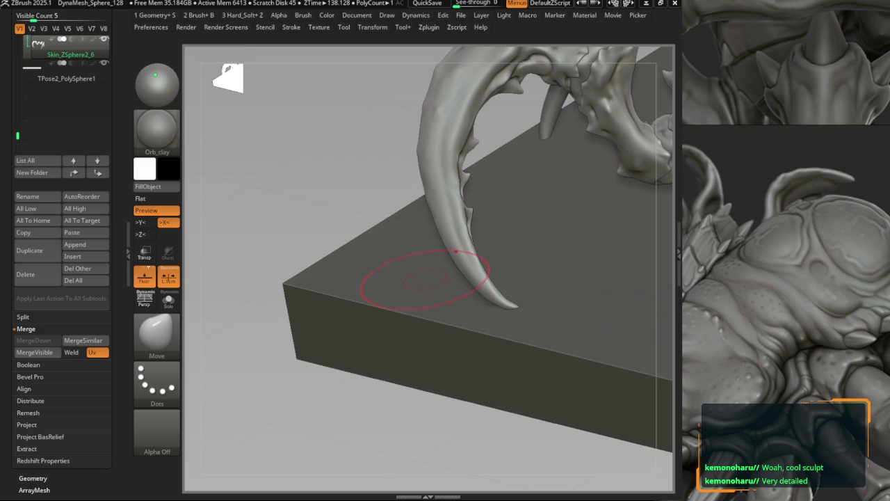
{"action": "mouse_move", "coordinate": [426, 279]}
{"action": "right_mouse_down", "text": "shift"}
{"action": "mouse_move", "coordinate": [358, 199]}
{"action": "mouse_move", "coordinate": [443, 254]}
{"action": "mouse_move", "coordinate": [418, 257]}
{"action": "mouse_move", "coordinate": [434, 264]}
{"action": "mouse_move", "coordinate": [427, 259]}
{"action": "right_mouse_up", "text": "shift"}
{"action": "key", "text": "space"}
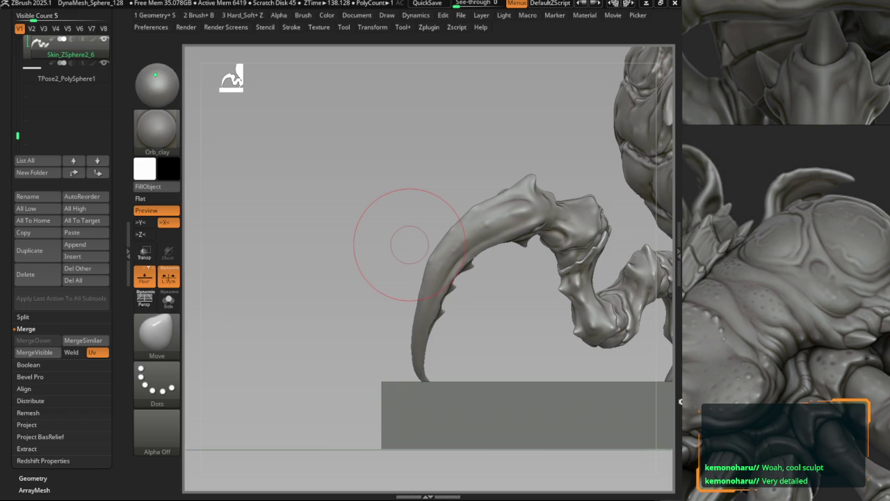
Zoom out to a front view of the whole creature and select the PolySphere1 subtool.
{"action": "mouse_move", "coordinate": [493, 259]}
{"action": "right_mouse_down", "text": "ctrl"}
{"action": "mouse_move", "coordinate": [436, 188]}
{"action": "mouse_move", "coordinate": [338, 179]}
{"action": "mouse_move", "coordinate": [394, 198]}
{"action": "mouse_move", "coordinate": [348, 202]}
{"action": "right_mouse_up", "text": "ctrl"}
{"action": "scroll", "coordinate": [75, 299], "scroll_direction": "up", "scroll_amount": 5}
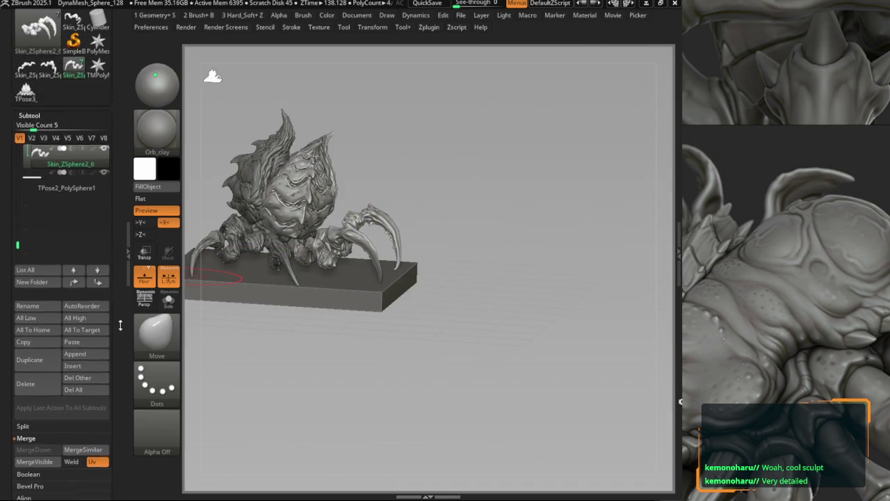
{"action": "scroll", "coordinate": [84, 279], "scroll_direction": "up", "scroll_amount": 5}
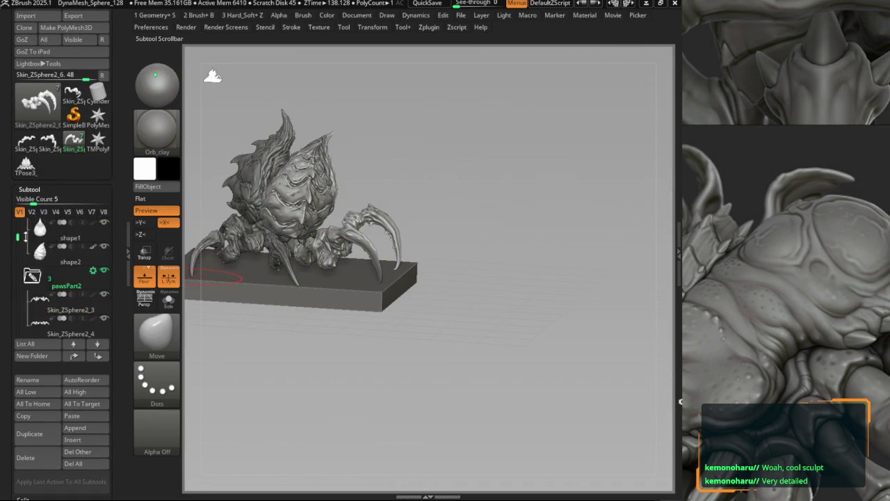
{"action": "mouse_move", "coordinate": [431, 208]}
{"action": "right_mouse_down"}
{"action": "mouse_move", "coordinate": [376, 229]}
{"action": "mouse_move", "coordinate": [386, 263]}
{"action": "mouse_move", "coordinate": [430, 259]}
{"action": "mouse_move", "coordinate": [438, 268]}
{"action": "right_mouse_up"}
{"action": "left_click", "coordinate": [439, 267], "text": "alt"}
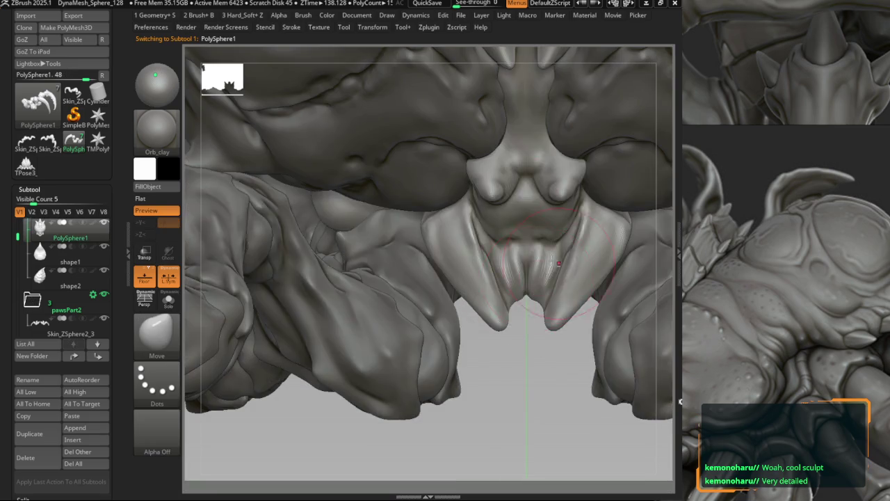
Enable X symmetry and set up the Move brush at the highest subdivision level.
{"action": "key", "text": "space"}
{"action": "key", "text": "x"}
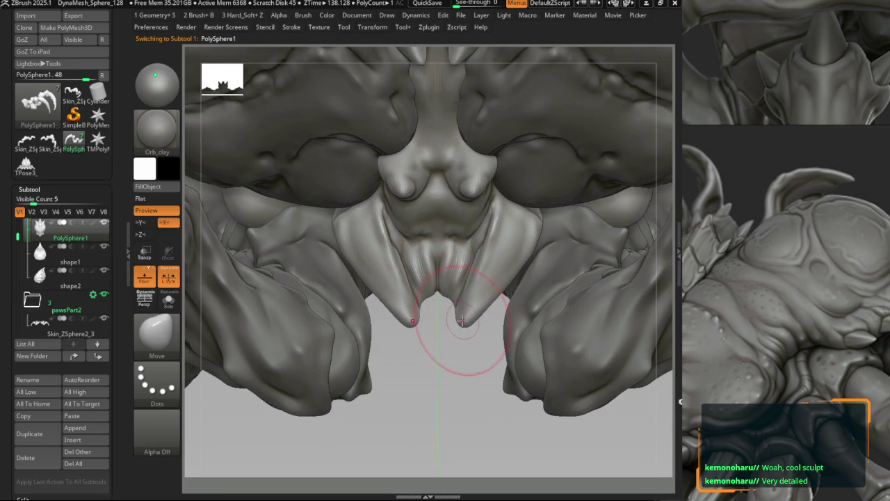
{"action": "key", "text": "shift+d"}
{"action": "key", "text": "d"}
{"action": "key", "text": "f"}
Pull the two fangs under the mouth into longer, curved points, then turn Solo off.
{"action": "mouse_move", "coordinate": [413, 208]}
{"action": "right_mouse_down", "text": "ctrl"}
{"action": "mouse_move", "coordinate": [431, 344]}
{"action": "mouse_move", "coordinate": [447, 318]}
{"action": "right_mouse_up", "text": "ctrl"}
{"action": "right_click_drag", "start_coordinate": [457, 348], "coordinate": [456, 365], "text": "shift"}
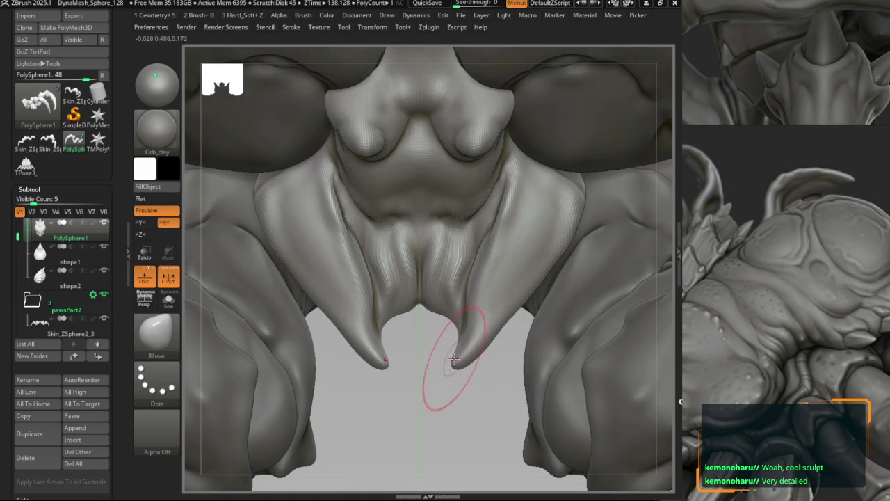
{"action": "right_click_drag", "start_coordinate": [448, 338], "coordinate": [412, 314]}
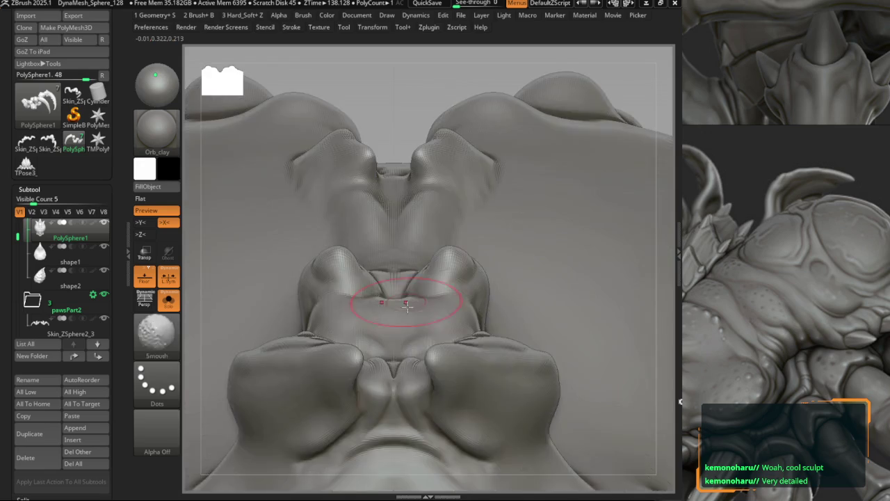
{"action": "key", "text": "space"}
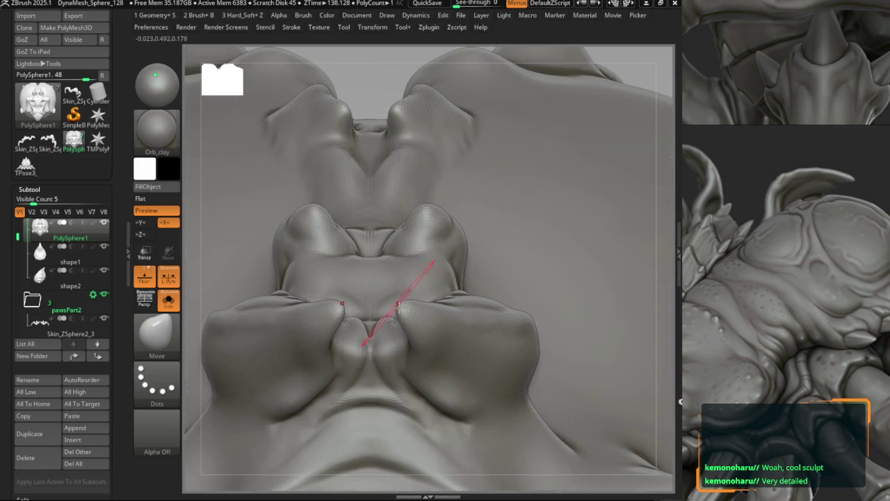
{"action": "mouse_move", "coordinate": [408, 307]}
{"action": "right_mouse_down"}
{"action": "mouse_move", "coordinate": [390, 292]}
{"action": "mouse_move", "coordinate": [397, 288]}
{"action": "mouse_move", "coordinate": [437, 344]}
{"action": "mouse_move", "coordinate": [374, 277]}
{"action": "mouse_move", "coordinate": [367, 241]}
{"action": "mouse_move", "coordinate": [407, 208]}
{"action": "mouse_move", "coordinate": [308, 188]}
{"action": "mouse_move", "coordinate": [421, 294]}
{"action": "mouse_move", "coordinate": [414, 325]}
{"action": "right_mouse_up"}
{"action": "key", "text": "shift+ctrl+s"}
Select the shape2 head subtool and orbit around the sculpted head.
{"action": "left_click", "coordinate": [438, 320], "text": "alt"}
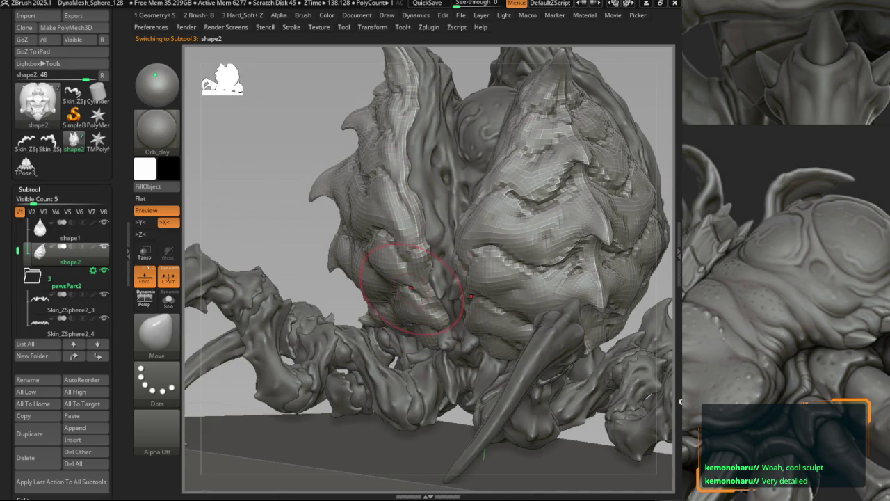
{"action": "mouse_move", "coordinate": [413, 287]}
{"action": "right_mouse_down"}
{"action": "mouse_move", "coordinate": [443, 306]}
{"action": "mouse_move", "coordinate": [435, 254]}
{"action": "mouse_move", "coordinate": [437, 318]}
{"action": "mouse_move", "coordinate": [419, 241]}
{"action": "right_mouse_up"}
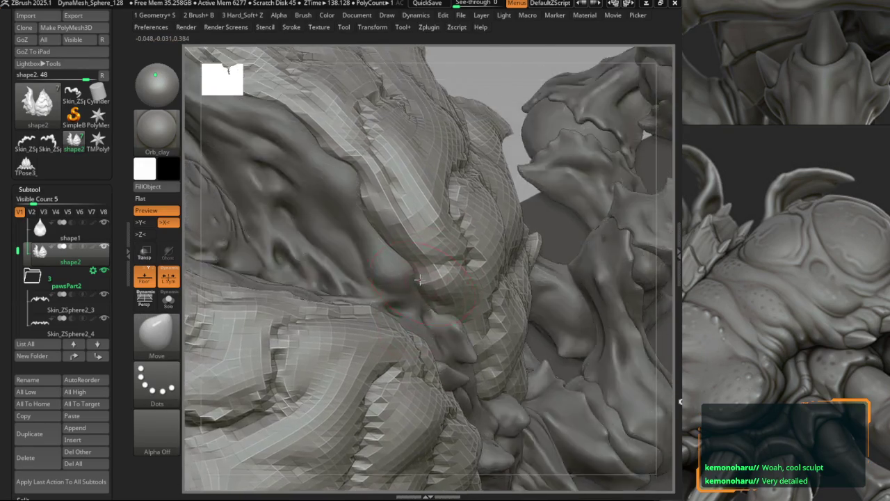
{"action": "mouse_move", "coordinate": [420, 240]}
{"action": "right_mouse_down"}
{"action": "mouse_move", "coordinate": [411, 277]}
{"action": "mouse_move", "coordinate": [372, 223]}
{"action": "mouse_move", "coordinate": [337, 208]}
{"action": "mouse_move", "coordinate": [336, 195]}
{"action": "mouse_move", "coordinate": [310, 239]}
{"action": "mouse_move", "coordinate": [361, 209]}
{"action": "mouse_move", "coordinate": [392, 242]}
{"action": "mouse_move", "coordinate": [459, 230]}
{"action": "mouse_move", "coordinate": [282, 240]}
{"action": "right_mouse_up"}
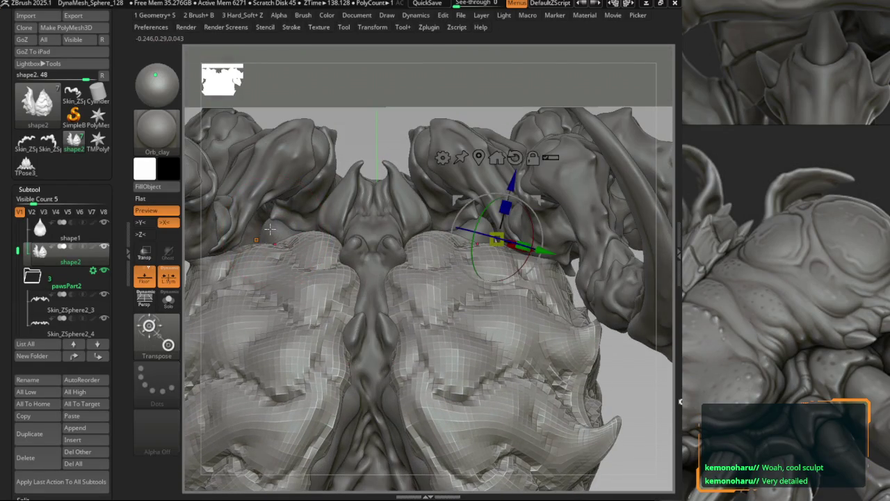
Select PolySphere1, toggle Solo, and orbit to view the horns and arms from below.
{"action": "left_click", "coordinate": [271, 238], "text": "alt"}
{"action": "key", "text": "ctrl+shift+s"}
{"action": "key", "text": "shift+f"}
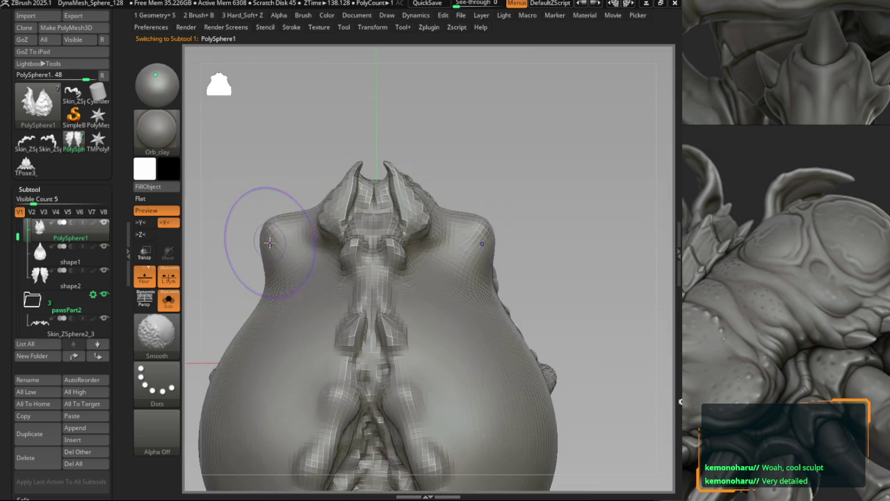
{"action": "key", "text": "ctrl+shift+s"}
{"action": "mouse_move", "coordinate": [272, 249]}
{"action": "right_mouse_down"}
{"action": "mouse_move", "coordinate": [288, 255]}
{"action": "mouse_move", "coordinate": [346, 236]}
{"action": "mouse_move", "coordinate": [316, 265]}
{"action": "right_mouse_up"}
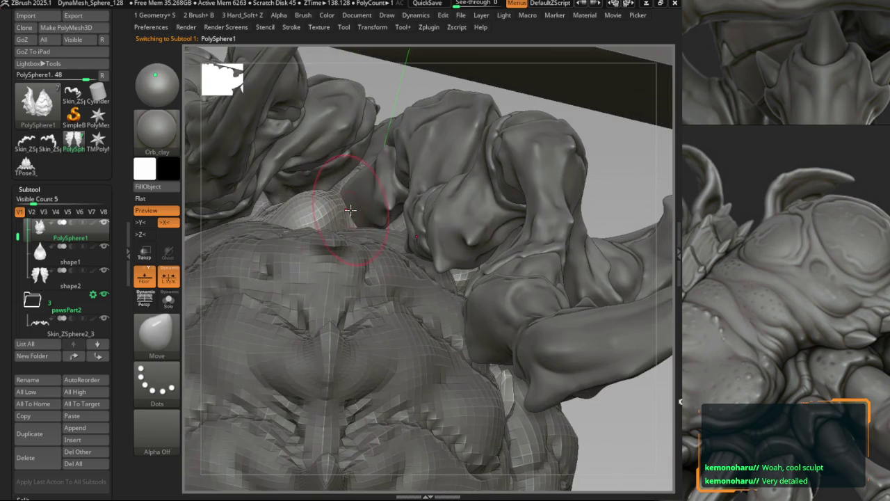
{"action": "key", "text": "b"}
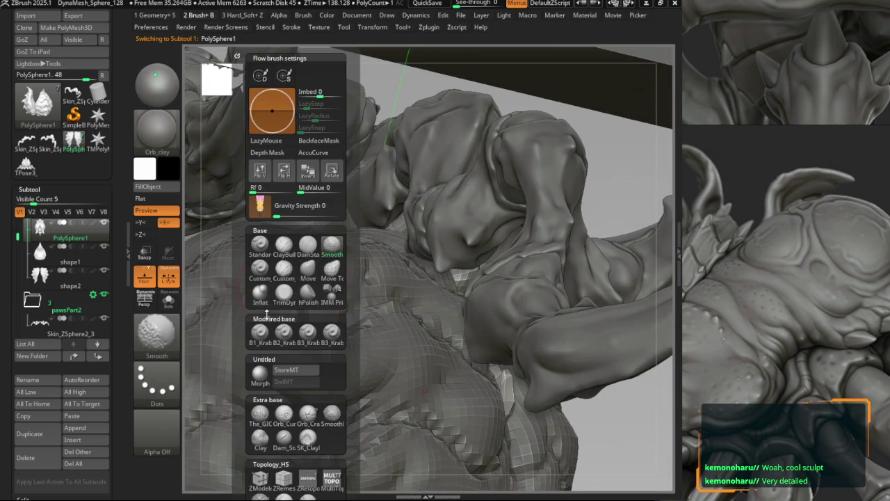
{"action": "key", "text": "Escape"}
Subdivide the body mesh once near the arm bulge and isolate it with Solo.
{"action": "right_click_drag", "start_coordinate": [352, 199], "coordinate": [338, 215]}
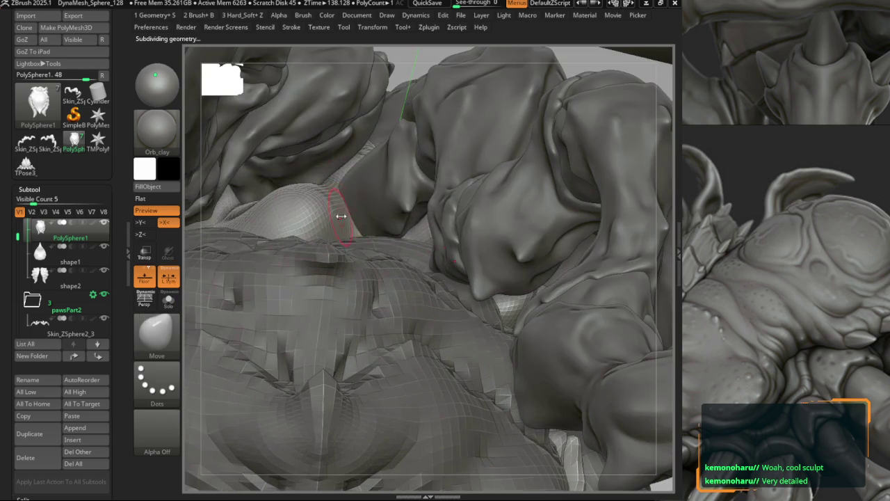
{"action": "key", "text": "ctrl+d"}
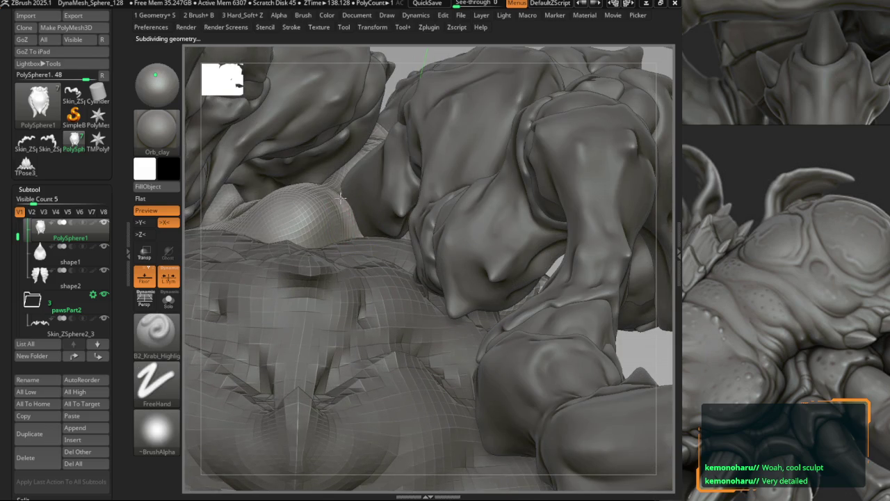
{"action": "key", "text": "alt+s"}
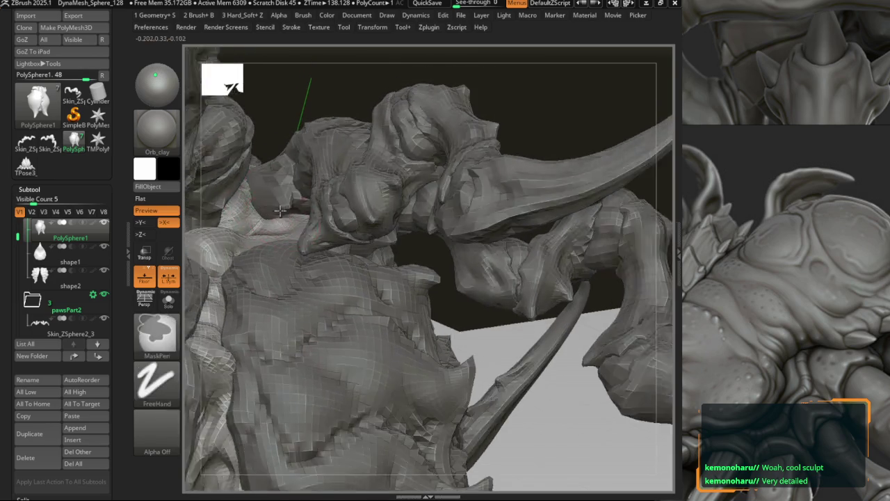
{"action": "mouse_move", "coordinate": [299, 256]}
{"action": "right_mouse_down"}
{"action": "mouse_move", "coordinate": [313, 236]}
{"action": "mouse_move", "coordinate": [303, 226]}
{"action": "mouse_move", "coordinate": [310, 233]}
{"action": "mouse_move", "coordinate": [321, 224]}
{"action": "mouse_move", "coordinate": [322, 269]}
{"action": "mouse_move", "coordinate": [362, 282]}
{"action": "mouse_move", "coordinate": [305, 260]}
{"action": "mouse_move", "coordinate": [315, 261]}
{"action": "mouse_move", "coordinate": [314, 284]}
{"action": "right_mouse_up"}
Sculpt the jaw spikes, alternating the Move and B2_Krabi_Highlight brushes.
{"action": "key", "text": "b"}
{"action": "key", "text": "m"}
{"action": "key", "text": "v"}
{"action": "key", "text": "b"}
{"action": "key", "text": "m"}
{"action": "key", "text": "v"}
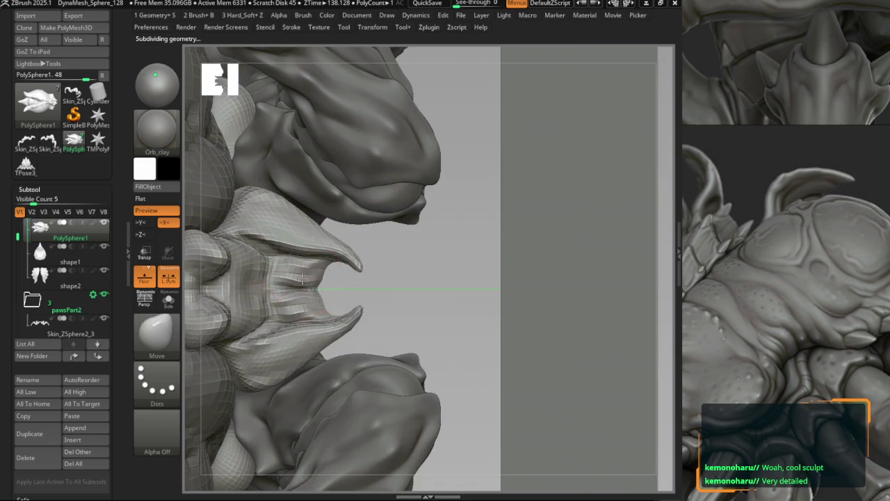
{"action": "key", "text": "b"}
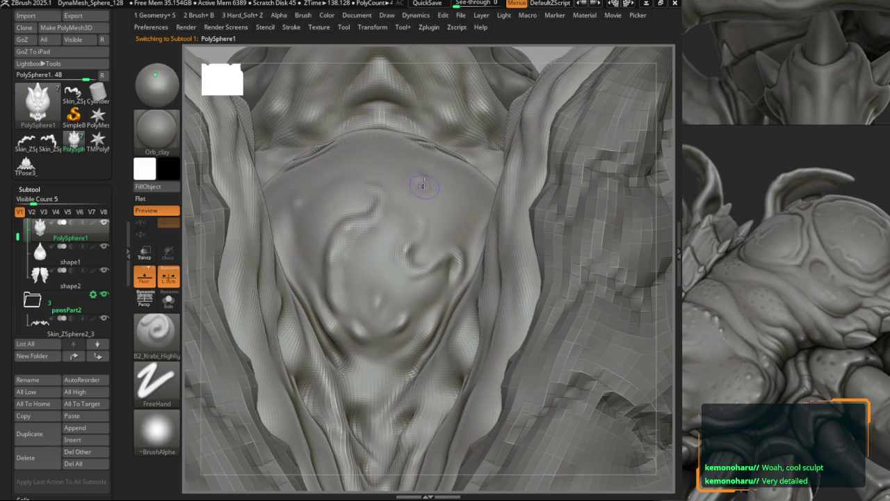
{"action": "key", "text": "ctrl+z"}
{"action": "mouse_move", "coordinate": [375, 173]}
{"action": "right_mouse_down", "text": "ctrl"}
{"action": "mouse_move", "coordinate": [373, 236]}
{"action": "mouse_move", "coordinate": [362, 218]}
{"action": "right_mouse_up", "text": "ctrl"}
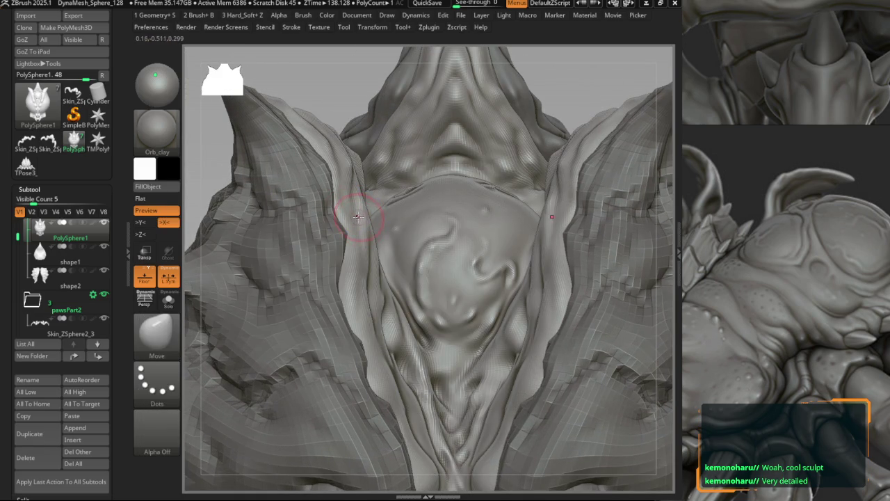
Turn on X symmetry and detail the swirling chest plate with mirrored Move strokes.
{"action": "key", "text": "x"}
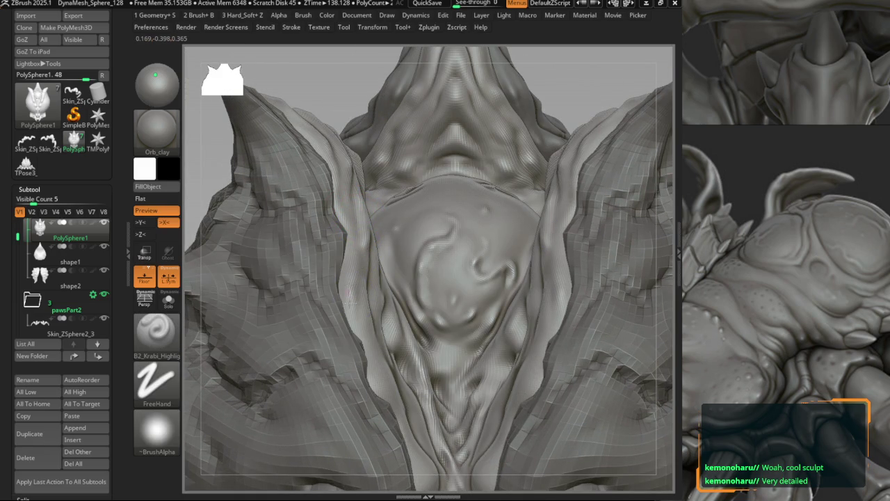
{"action": "key", "text": "b"}
{"action": "key", "text": "m"}
{"action": "key", "text": "v"}
{"action": "mouse_move", "coordinate": [367, 307]}
{"action": "right_mouse_down", "text": "alt"}
{"action": "mouse_move", "coordinate": [372, 257]}
{"action": "mouse_move", "coordinate": [434, 295]}
{"action": "right_mouse_up", "text": "alt"}
{"action": "key", "text": "b"}
{"action": "key", "text": "m"}
{"action": "key", "text": "v"}
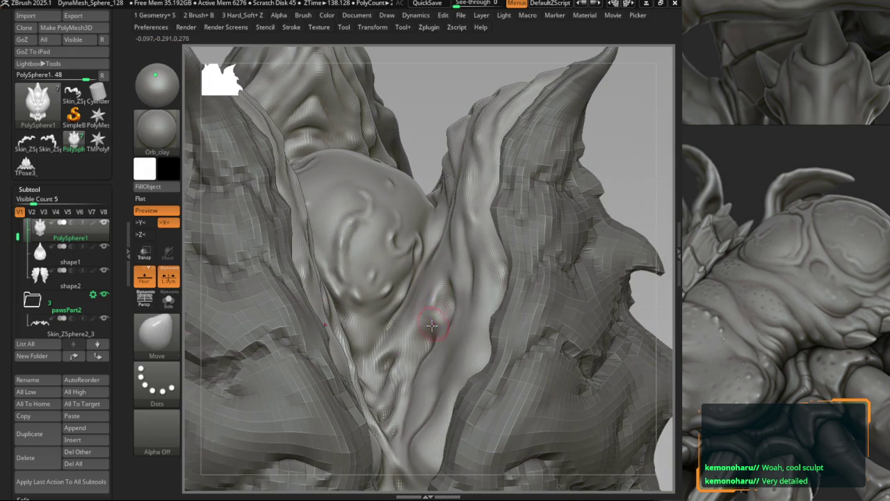
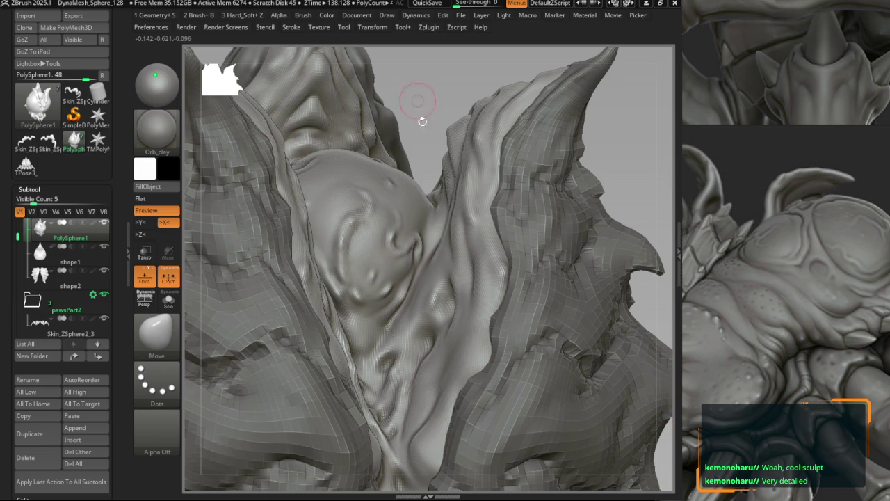
Zoom onto the chest and carve swirl ridges with B2_Krabi_Highlight, masking as needed.
{"action": "key", "text": "f"}
{"action": "right_click_drag", "start_coordinate": [417, 265], "coordinate": [397, 299], "text": "ctrl"}
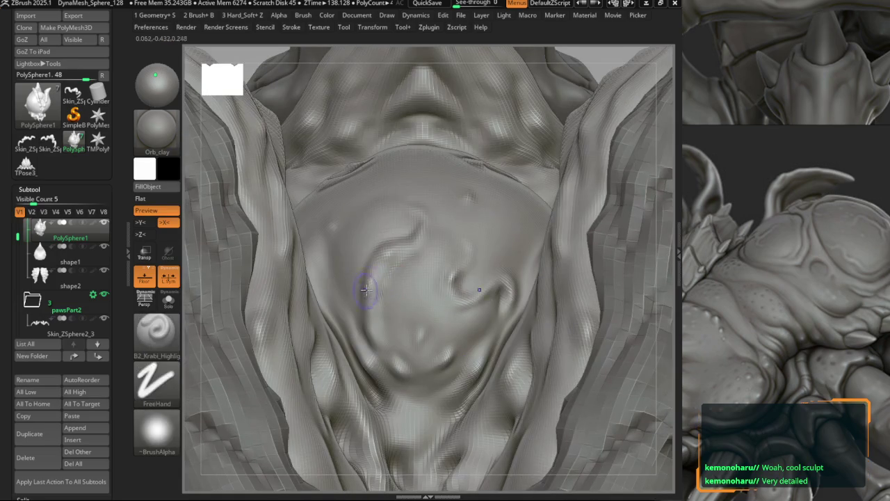
{"action": "key", "text": "ctrl"}
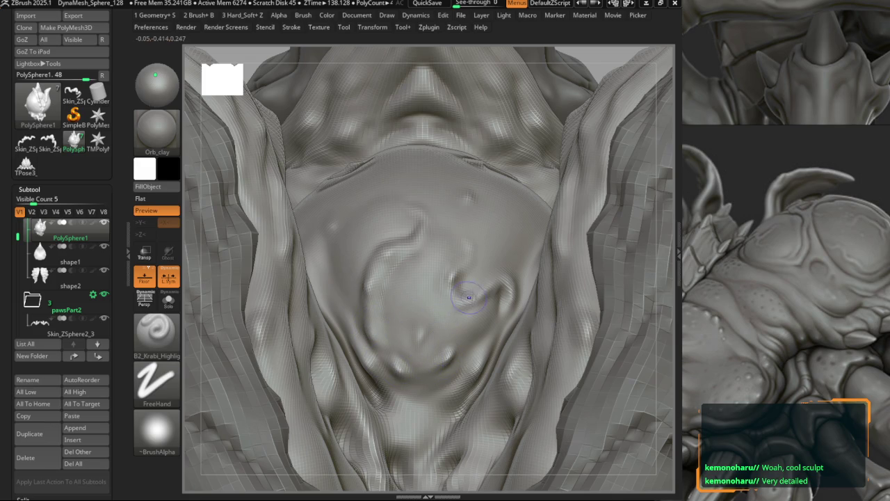
{"action": "key", "text": "b"}
{"action": "key", "text": "m"}
{"action": "key", "text": "v"}
Frame the whole creature, tilt to view the base, and make shape2 active.
{"action": "key", "text": "f"}
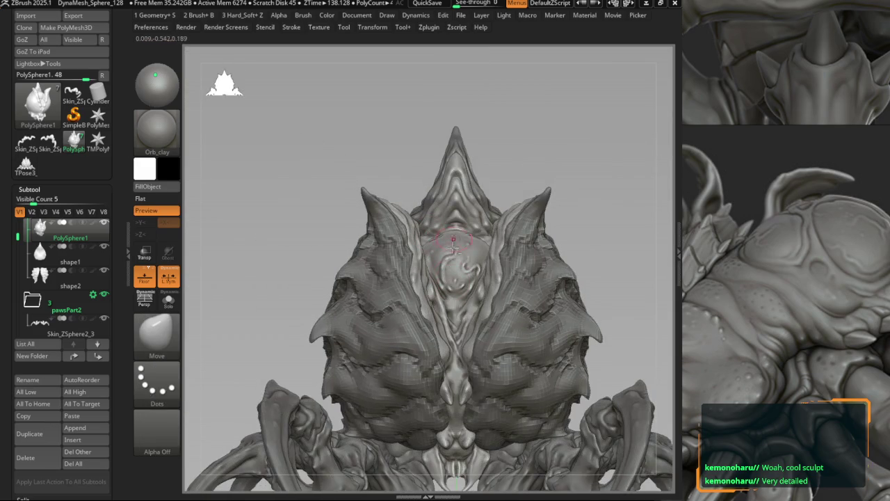
{"action": "right_click_drag", "start_coordinate": [457, 234], "coordinate": [392, 224]}
{"action": "key", "text": "w"}
{"action": "left_click", "coordinate": [430, 235], "text": "alt"}
Zoom into shape2's head and refine its ridges with B2_Krabi_Highlight and Move brushes.
{"action": "key", "text": "q"}
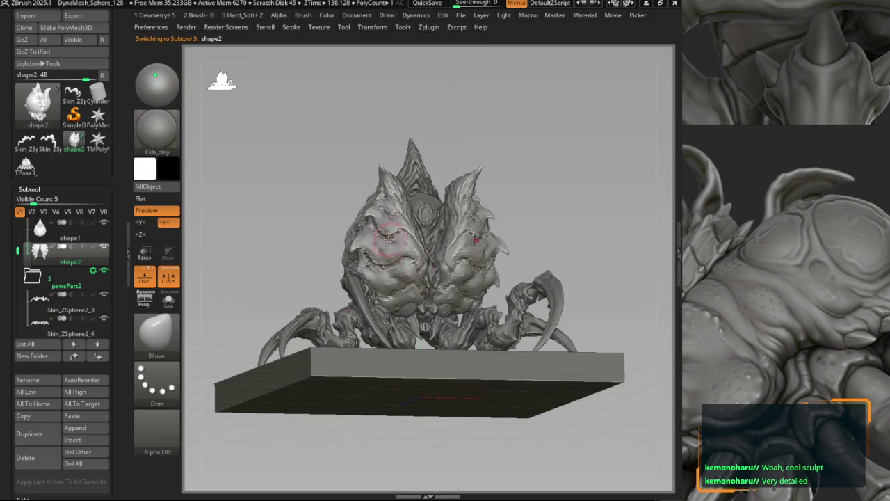
{"action": "key", "text": "f"}
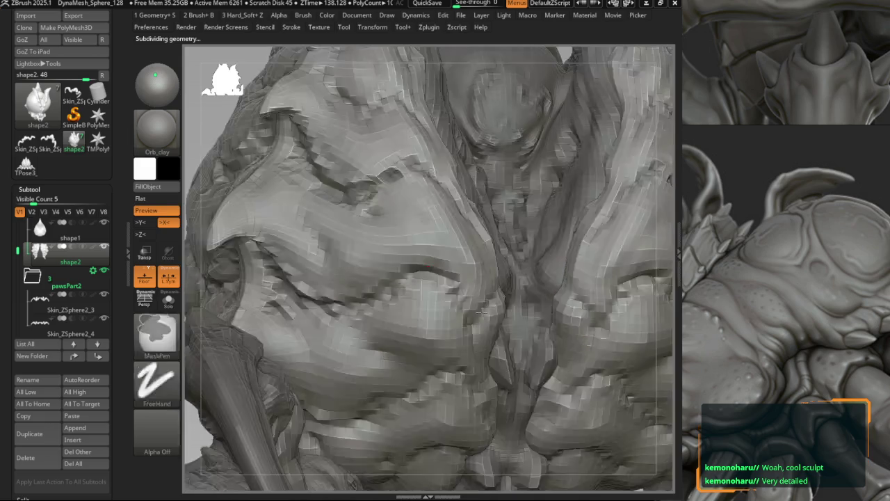
{"action": "right_click_drag", "start_coordinate": [430, 234], "coordinate": [409, 242], "text": "ctrl"}
{"action": "key", "text": "1"}
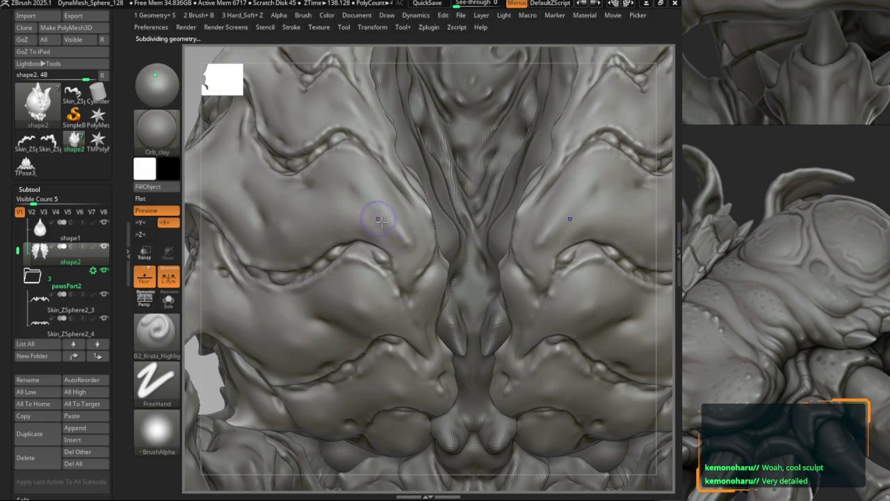
{"action": "key", "text": "1"}
{"action": "right_click_drag", "start_coordinate": [371, 188], "coordinate": [369, 183], "text": "ctrl"}
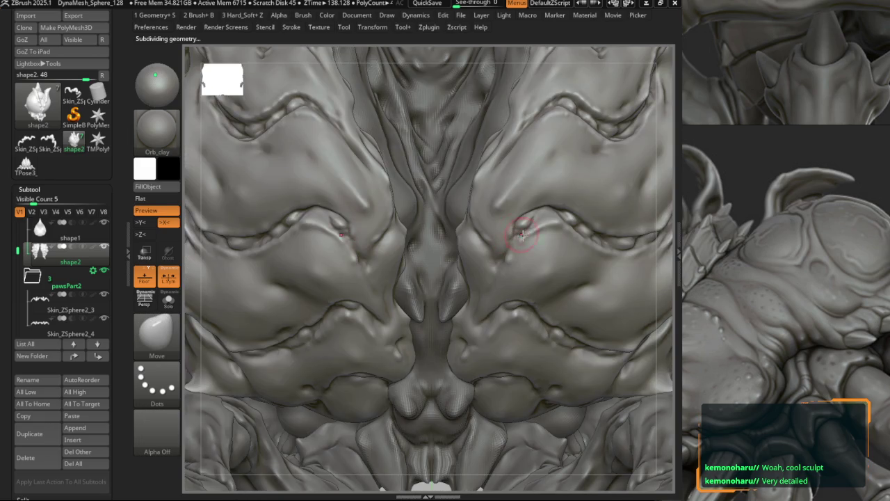
{"action": "key", "text": "1"}
{"action": "key", "text": "ctrl"}
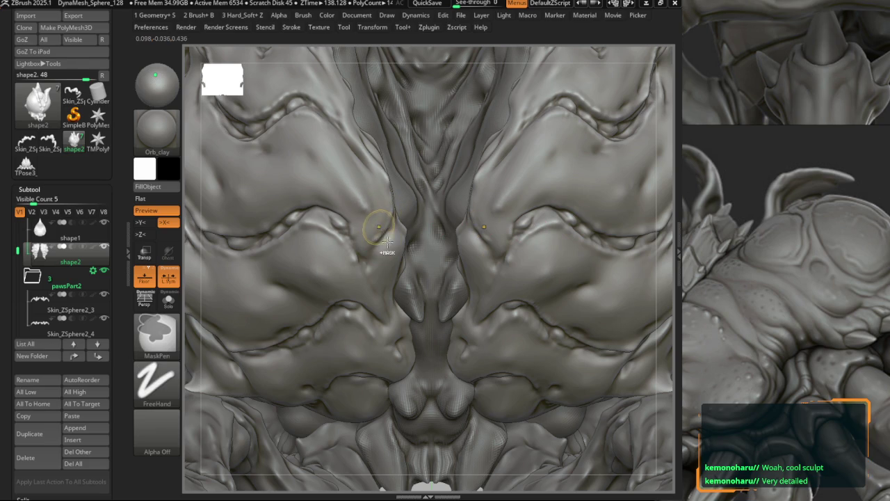
Refine the carapace plates from three-quarter and low angles, then make PolySphere1 active.
{"action": "key", "text": "f"}
{"action": "scroll", "coordinate": [363, 254], "scroll_direction": "up", "scroll_amount": 1}
{"action": "scroll", "coordinate": [364, 252], "scroll_direction": "up", "scroll_amount": 1}
{"action": "key", "text": "space"}
{"action": "mouse_move", "coordinate": [361, 235]}
{"action": "right_mouse_down"}
{"action": "mouse_move", "coordinate": [379, 223]}
{"action": "mouse_move", "coordinate": [376, 212]}
{"action": "right_mouse_up"}
{"action": "left_click_drag", "start_coordinate": [376, 210], "coordinate": [371, 209]}
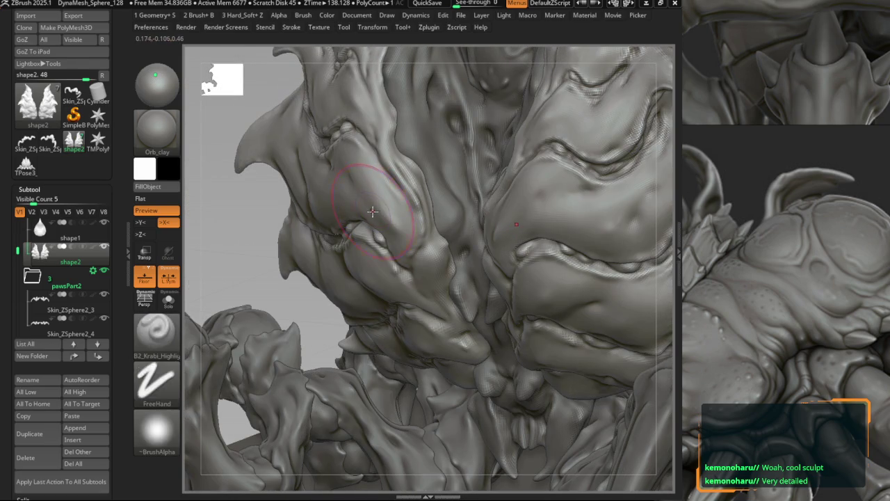
{"action": "right_click_drag", "start_coordinate": [379, 220], "coordinate": [378, 224]}
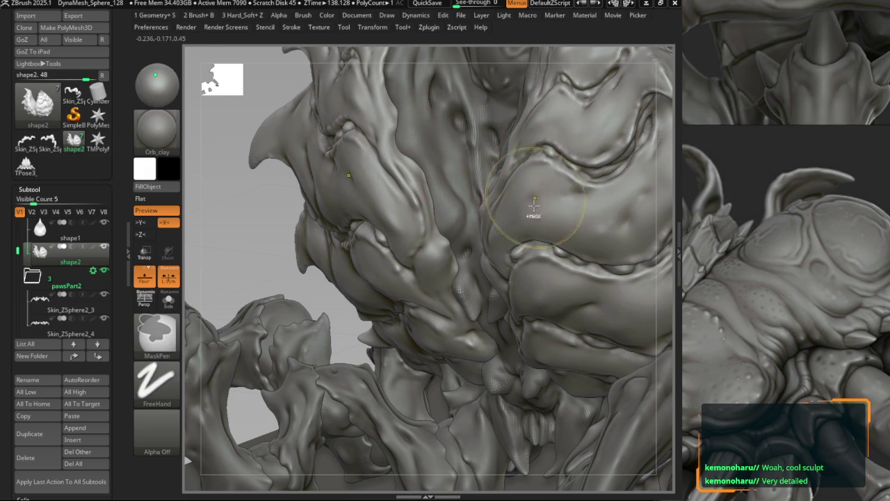
{"action": "key", "text": "f"}
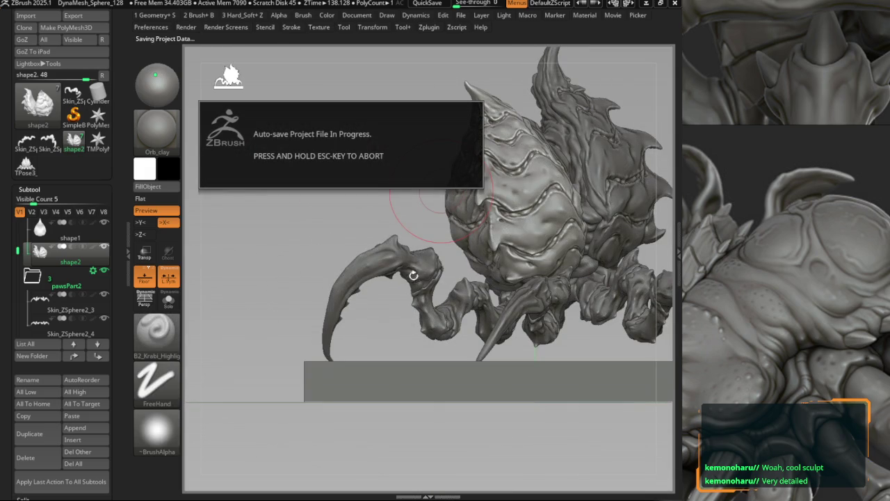
{"action": "mouse_move", "coordinate": [359, 173]}
{"action": "right_mouse_down"}
{"action": "mouse_move", "coordinate": [372, 233]}
{"action": "mouse_move", "coordinate": [387, 252]}
{"action": "right_mouse_up"}
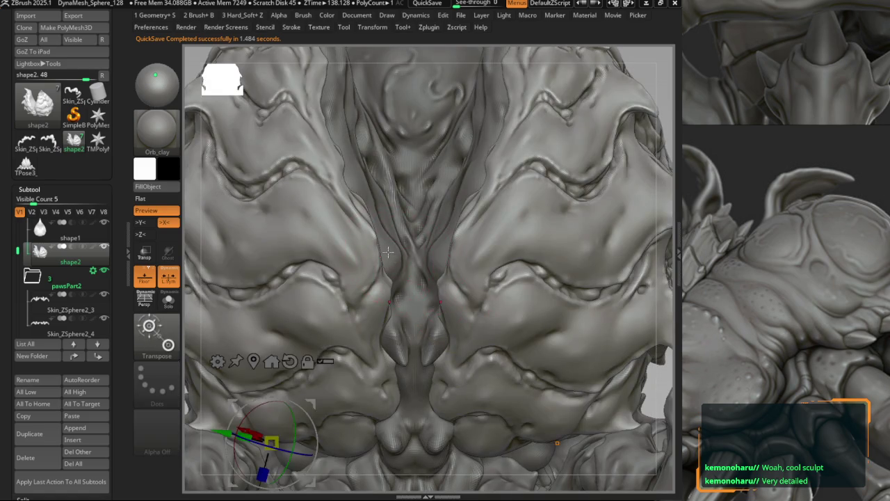
{"action": "left_click", "coordinate": [388, 251], "text": "alt"}
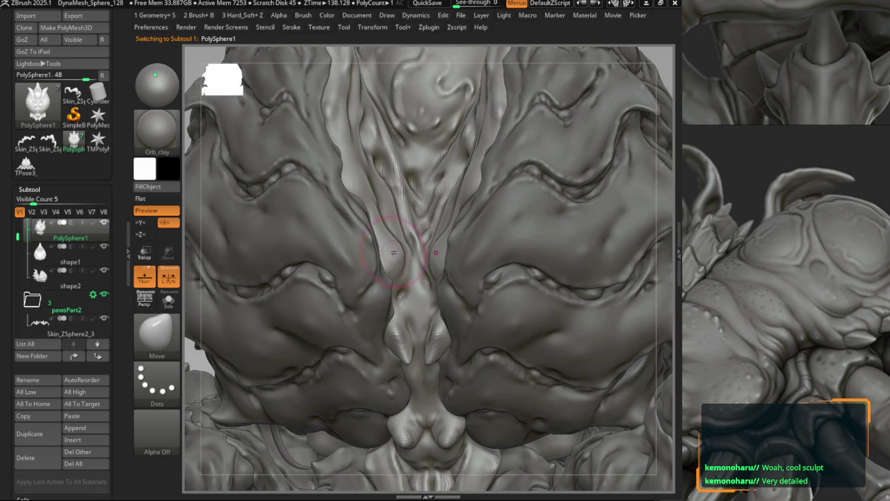
Touch up PolySphere1's carapace with B2_Krabi_Highlight and Move brushes.
{"action": "key", "text": "b"}
{"action": "right_click_drag", "start_coordinate": [404, 254], "coordinate": [427, 248]}
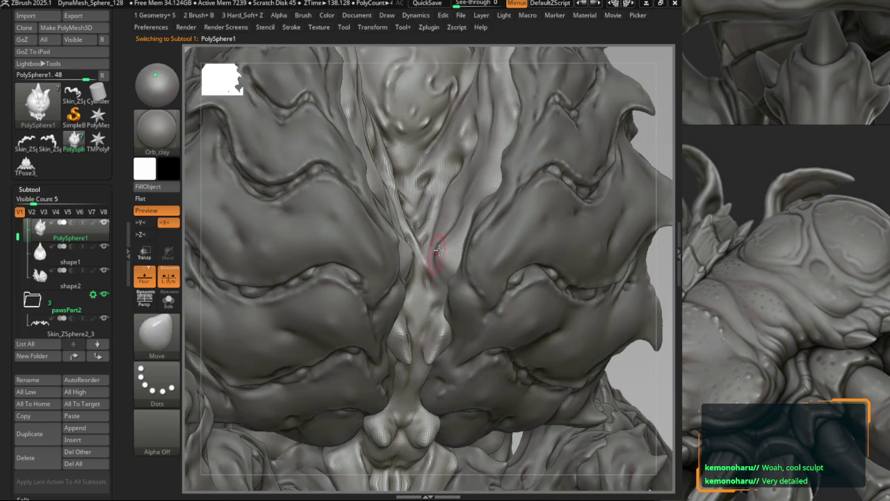
{"action": "key", "text": "b"}
{"action": "key", "text": "m"}
{"action": "key", "text": "v"}
Frame the model in a three-quarter view of the base and save the project.
{"action": "key", "text": "f"}
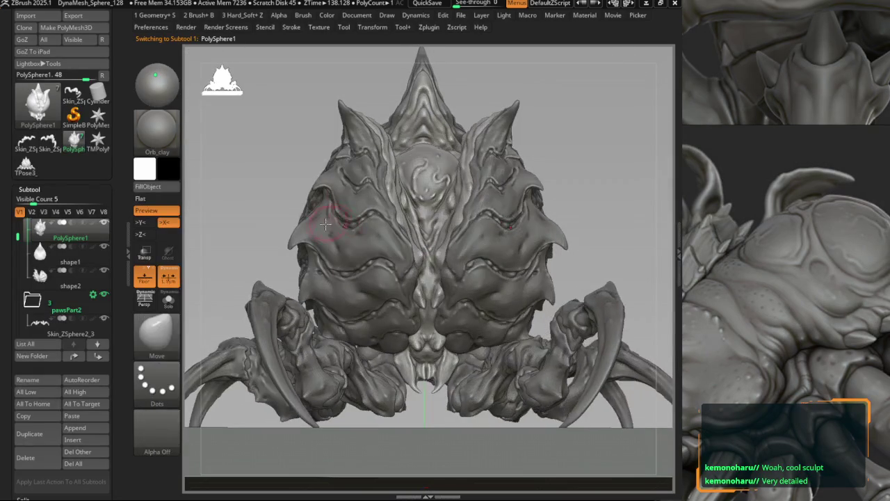
{"action": "mouse_move", "coordinate": [334, 227]}
{"action": "right_mouse_down"}
{"action": "mouse_move", "coordinate": [318, 238]}
{"action": "mouse_move", "coordinate": [327, 250]}
{"action": "mouse_move", "coordinate": [428, 262]}
{"action": "mouse_move", "coordinate": [408, 238]}
{"action": "mouse_move", "coordinate": [332, 220]}
{"action": "mouse_move", "coordinate": [383, 273]}
{"action": "mouse_move", "coordinate": [397, 215]}
{"action": "mouse_move", "coordinate": [390, 209]}
{"action": "mouse_move", "coordinate": [398, 241]}
{"action": "mouse_move", "coordinate": [343, 231]}
{"action": "mouse_move", "coordinate": [350, 247]}
{"action": "right_mouse_up"}
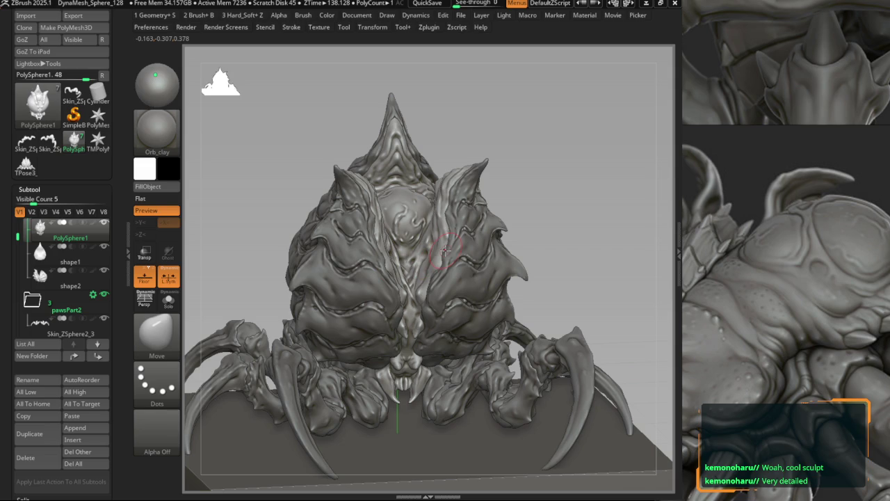
{"action": "right_click_drag", "start_coordinate": [446, 249], "coordinate": [194, 178], "text": "alt"}
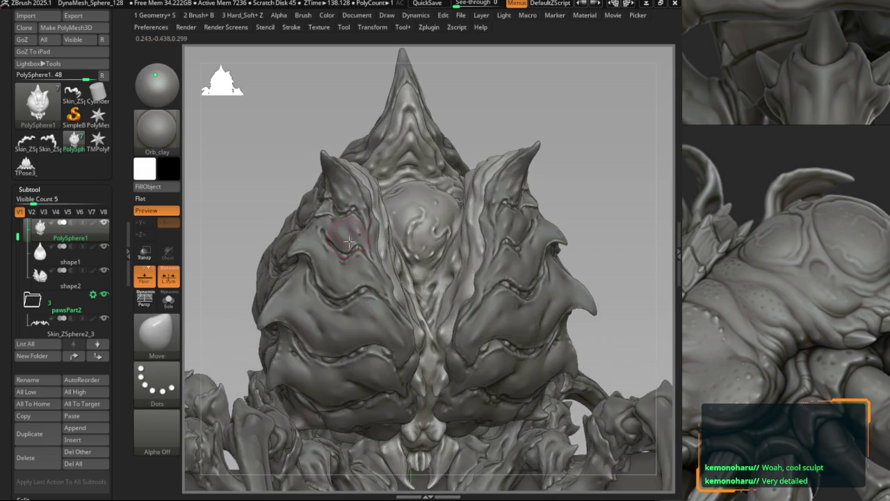
{"action": "key", "text": "ctrl"}
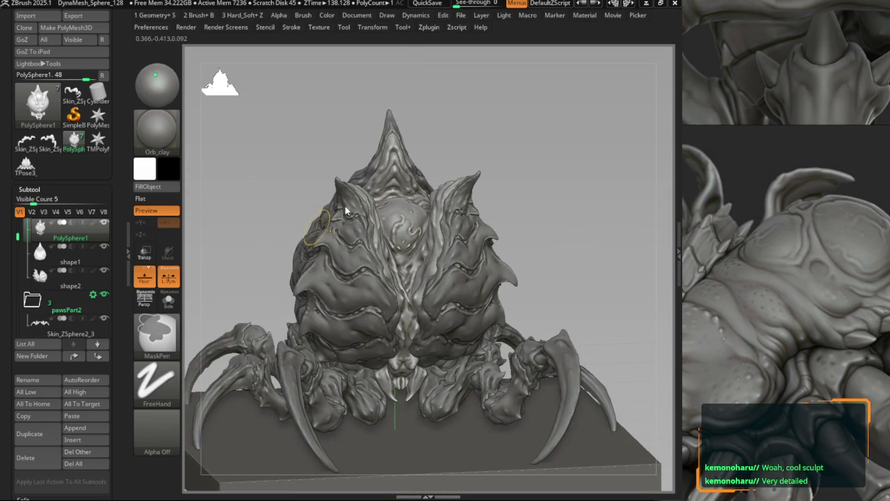
{"action": "key", "text": "ctrl+s"}
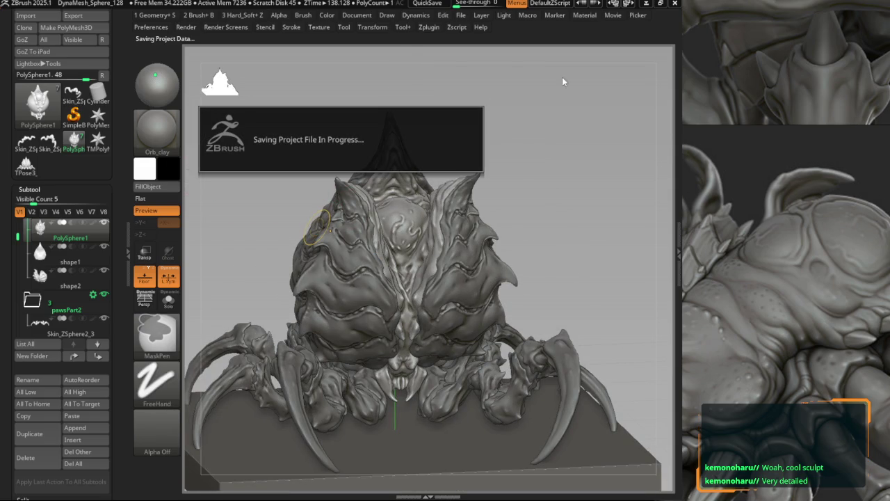
Frame the whole creature from a raised front view and start a turntable recording.
{"action": "scroll", "coordinate": [785, 215], "scroll_direction": "down", "scroll_amount": 5}
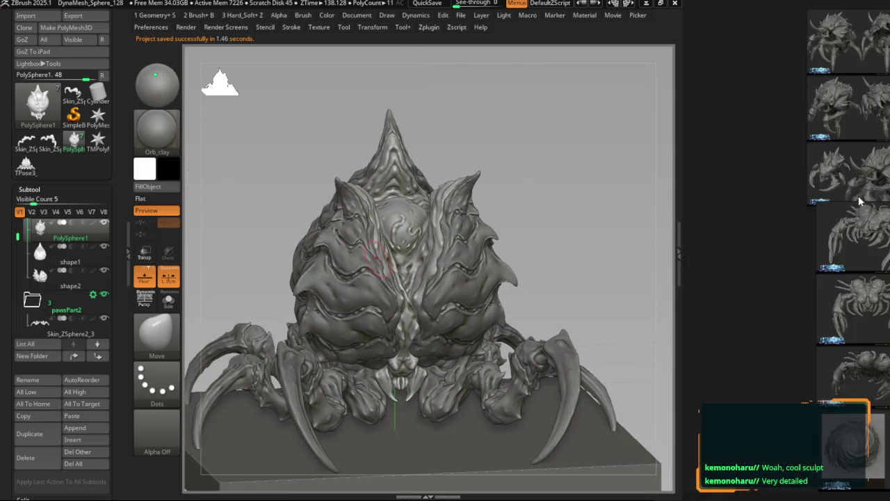
{"action": "mouse_move", "coordinate": [507, 151]}
{"action": "left_mouse_down", "text": "shift"}
{"action": "mouse_move", "coordinate": [537, 193]}
{"action": "mouse_move", "coordinate": [573, 208]}
{"action": "left_mouse_up", "text": "shift"}
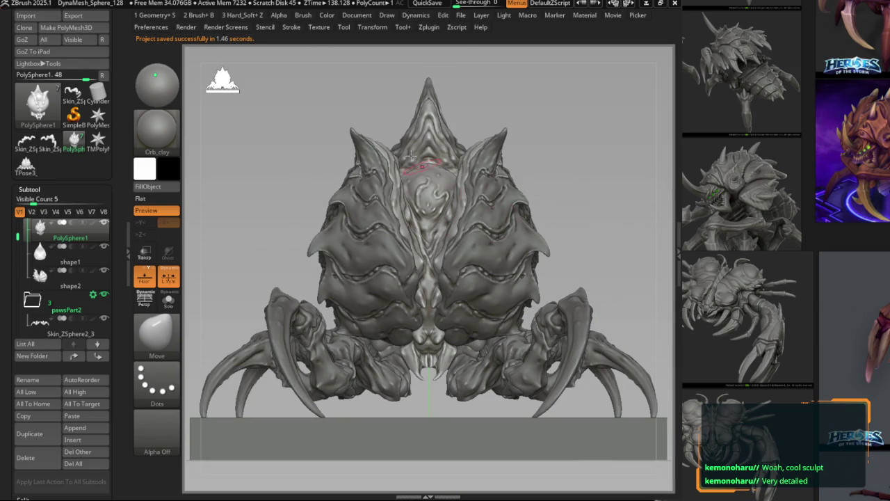
{"action": "left_click_drag", "start_coordinate": [429, 78], "coordinate": [410, 230]}
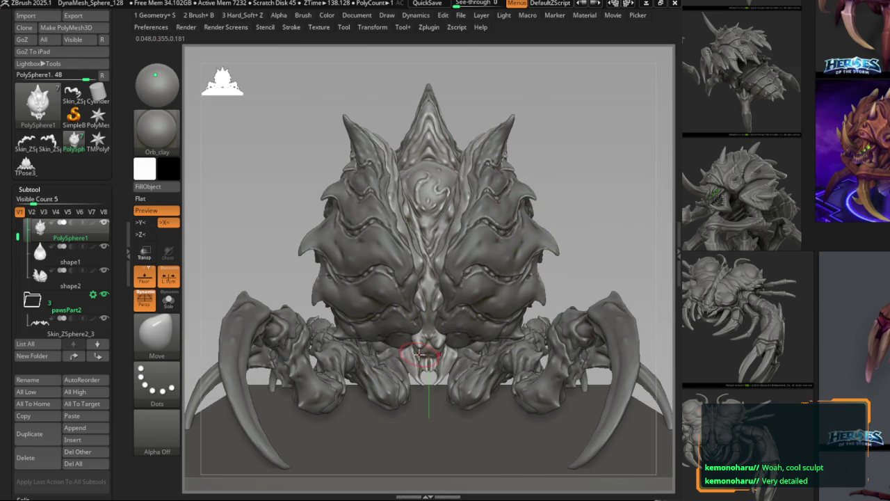
{"action": "key", "text": "f"}
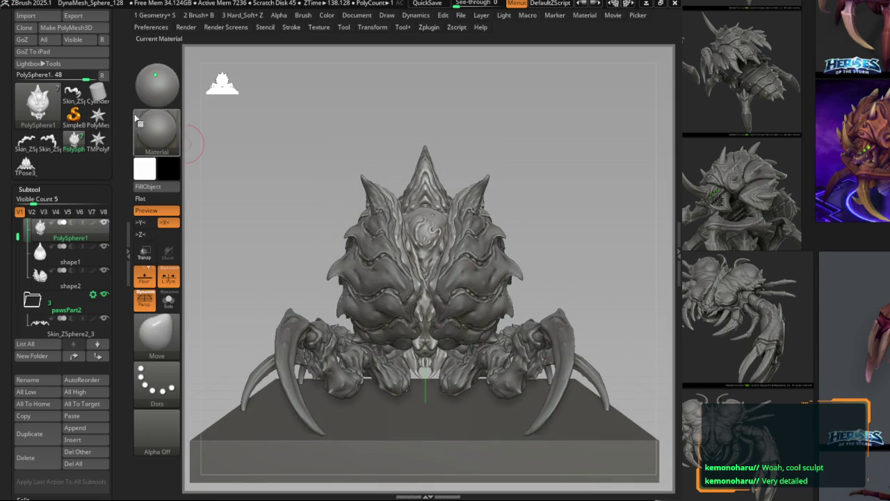
{"action": "scroll", "coordinate": [89, 197], "scroll_direction": "up", "scroll_amount": 5}
{"action": "left_click", "coordinate": [34, 40]}
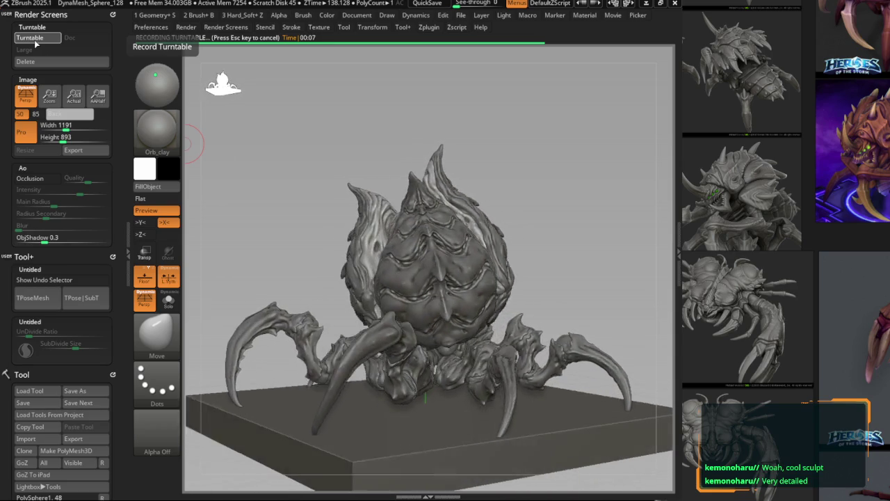
Tilt the view down and zoom onto the creature's underside after the turntable.
{"action": "left_click_drag", "start_coordinate": [456, 220], "coordinate": [329, 252]}
{"action": "mouse_move", "coordinate": [330, 252]}
{"action": "right_mouse_down", "text": "ctrl"}
{"action": "mouse_move", "coordinate": [343, 280]}
{"action": "mouse_move", "coordinate": [327, 258]}
{"action": "right_mouse_up", "text": "ctrl"}
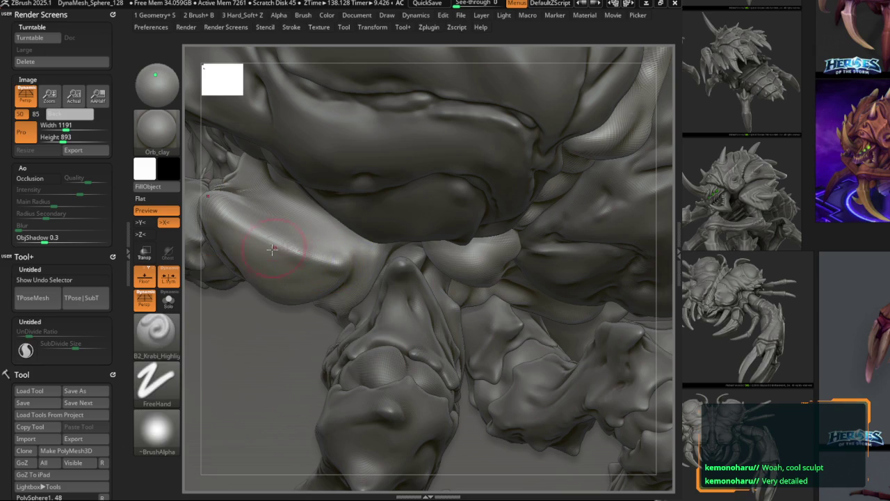
Nudge and carve the underside plates, alternating Move and B2_Krabi_Highlight brushes.
{"action": "key", "text": "b"}
{"action": "key", "text": "m"}
{"action": "key", "text": "v"}
{"action": "right_click_drag", "start_coordinate": [275, 247], "coordinate": [326, 261]}
{"action": "key", "text": "1"}
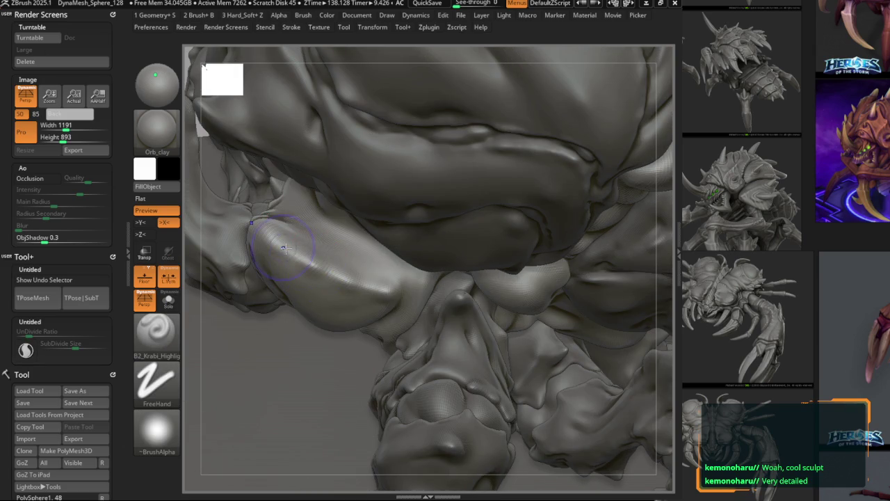
{"action": "key", "text": "b"}
{"action": "key", "text": "m"}
{"action": "key", "text": "v"}
Pull the jaw lump higher with Move and reshape the upper-left lump.
{"action": "right_click_drag", "start_coordinate": [275, 245], "coordinate": [272, 231]}
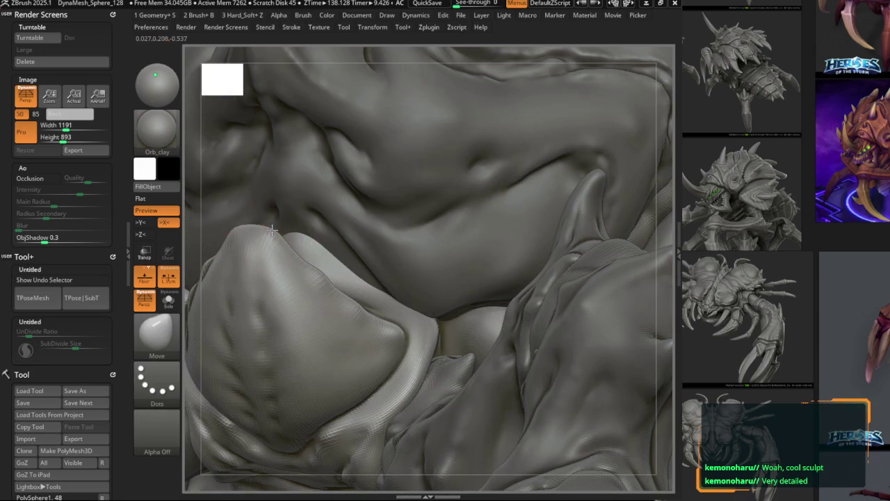
{"action": "left_click_drag", "start_coordinate": [272, 230], "coordinate": [258, 215]}
{"action": "key", "text": "1"}
{"action": "mouse_move", "coordinate": [264, 217]}
{"action": "right_mouse_down"}
{"action": "mouse_move", "coordinate": [311, 245]}
{"action": "mouse_move", "coordinate": [302, 250]}
{"action": "mouse_move", "coordinate": [298, 313]}
{"action": "mouse_move", "coordinate": [284, 267]}
{"action": "mouse_move", "coordinate": [298, 248]}
{"action": "mouse_move", "coordinate": [354, 234]}
{"action": "mouse_move", "coordinate": [298, 223]}
{"action": "mouse_move", "coordinate": [324, 249]}
{"action": "mouse_move", "coordinate": [327, 311]}
{"action": "mouse_move", "coordinate": [319, 299]}
{"action": "right_mouse_up"}
{"action": "key", "text": "b"}
{"action": "key", "text": "m"}
{"action": "key", "text": "v"}
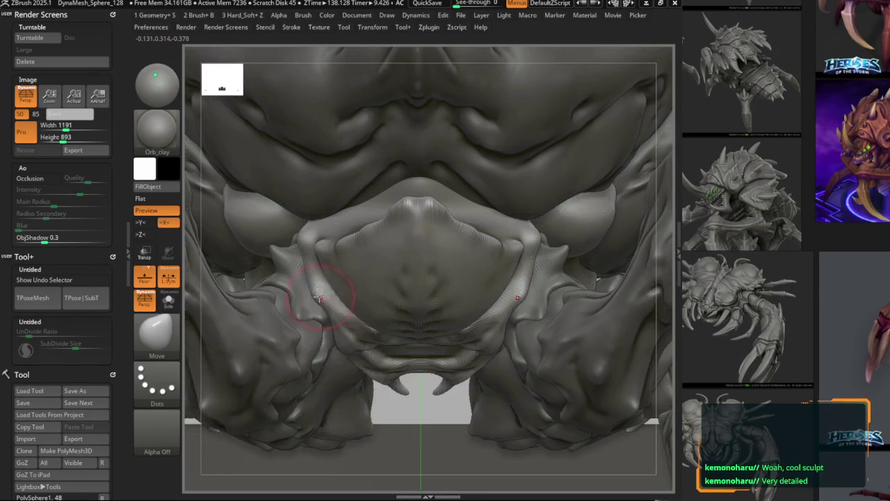
{"action": "right_click_drag", "start_coordinate": [344, 258], "coordinate": [417, 280]}
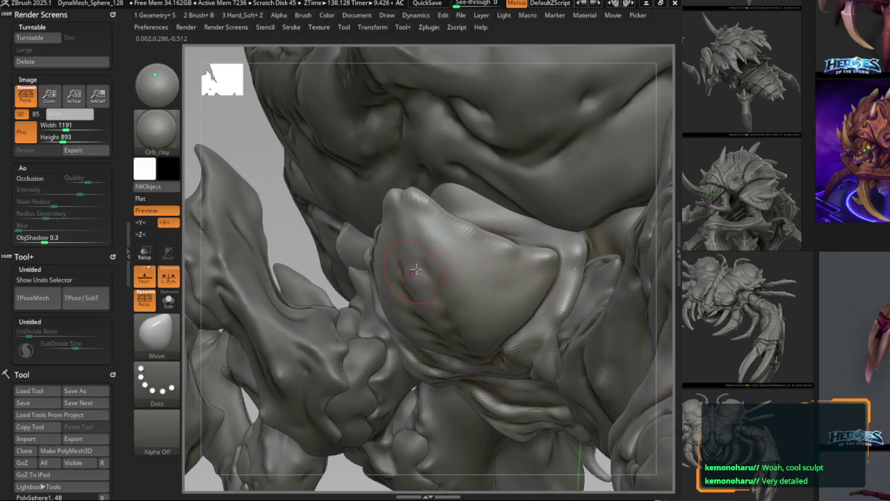
Push the snout crest's shape with Move, toggling Solo to isolate the snout.
{"action": "right_click_drag", "start_coordinate": [423, 303], "coordinate": [415, 285]}
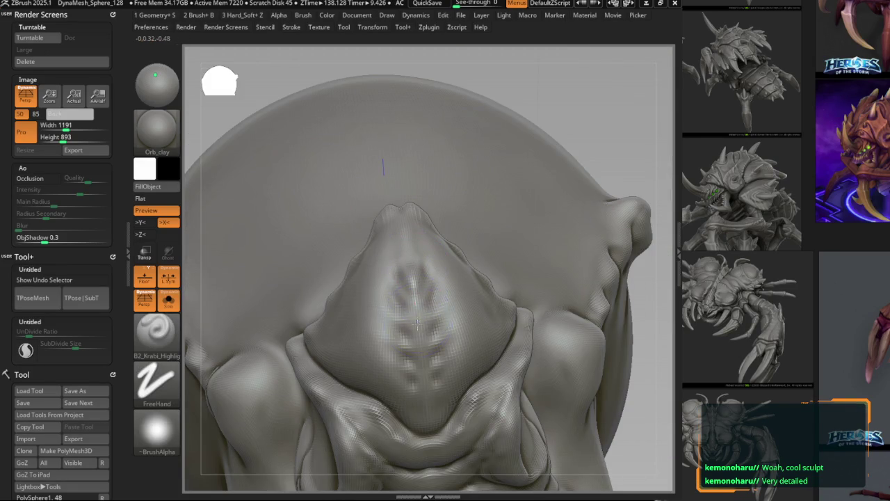
{"action": "key", "text": "b"}
{"action": "key", "text": "m"}
{"action": "key", "text": "v"}
{"action": "right_click_drag", "start_coordinate": [418, 350], "coordinate": [407, 319]}
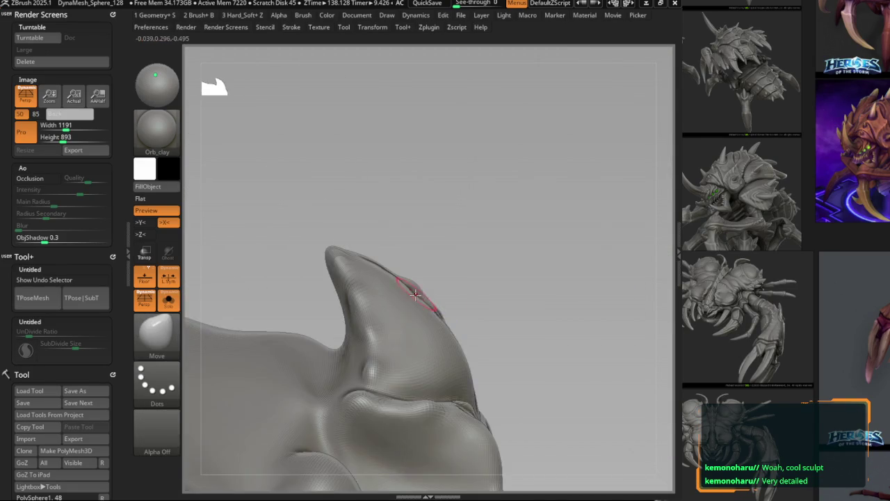
{"action": "key", "text": "shift+alt+s"}
{"action": "right_click_drag", "start_coordinate": [375, 302], "coordinate": [372, 297]}
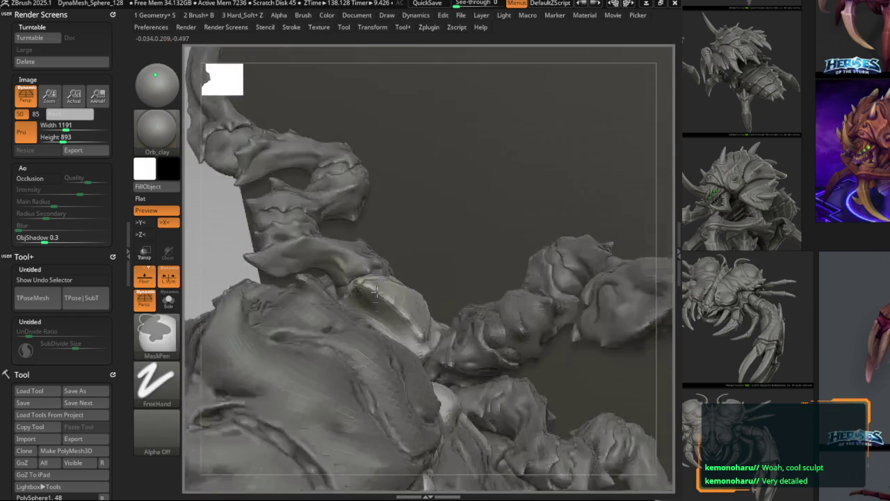
{"action": "key", "text": "alt+shift+s"}
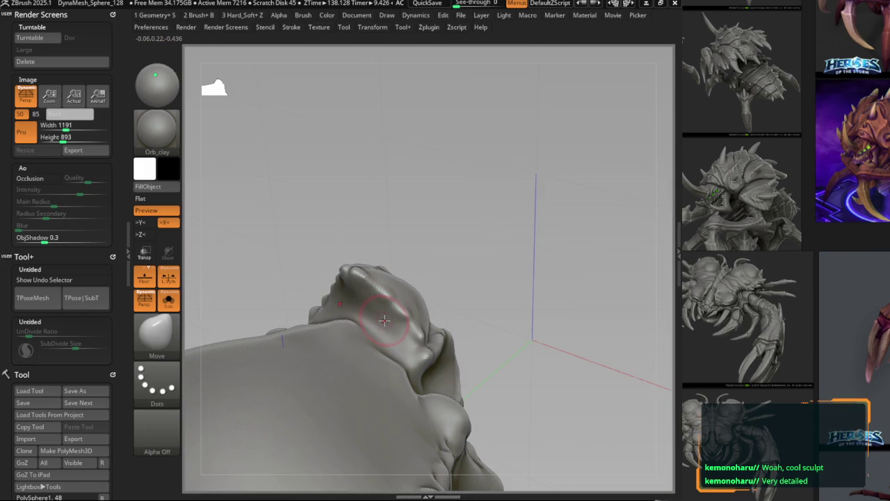
Carve creases into the isolated snout with the DamStandard brush.
{"action": "key", "text": "b"}
{"action": "left_click_drag", "start_coordinate": [479, 236], "coordinate": [369, 292]}
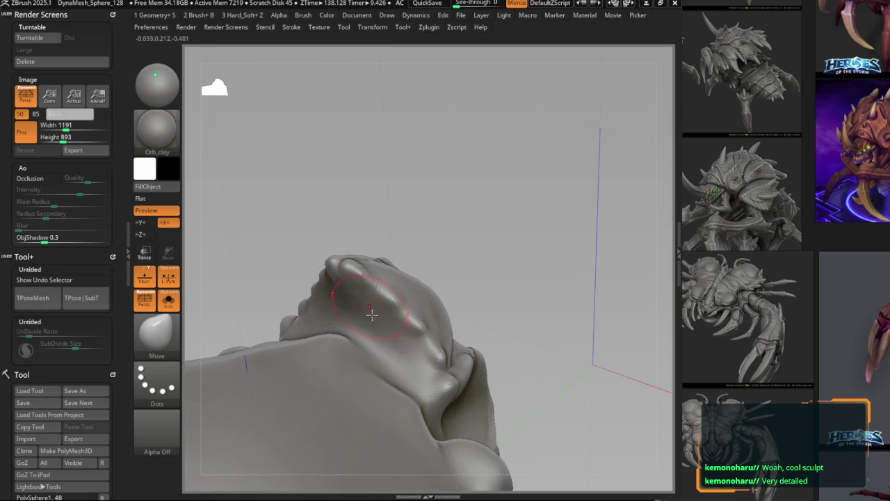
{"action": "key", "text": "b"}
{"action": "key", "text": "d"}
{"action": "key", "text": "s"}
{"action": "right_click_drag", "start_coordinate": [397, 359], "coordinate": [401, 357]}
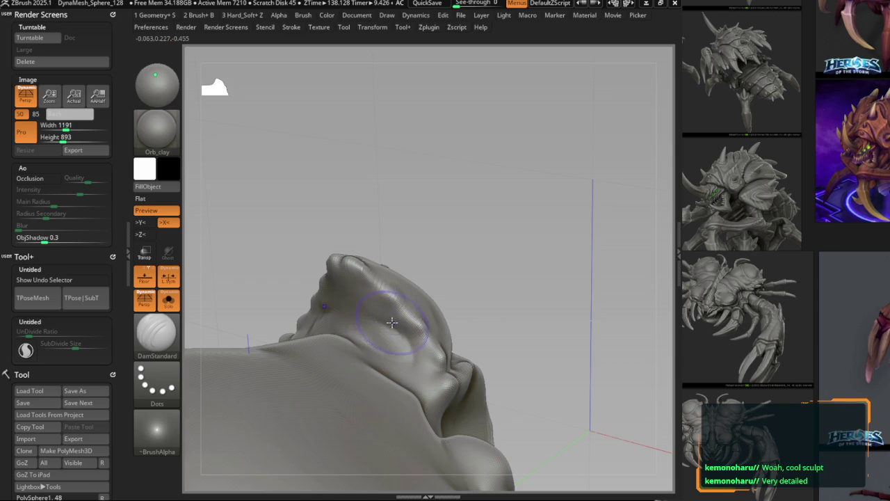
{"action": "right_click_drag", "start_coordinate": [358, 297], "coordinate": [394, 316]}
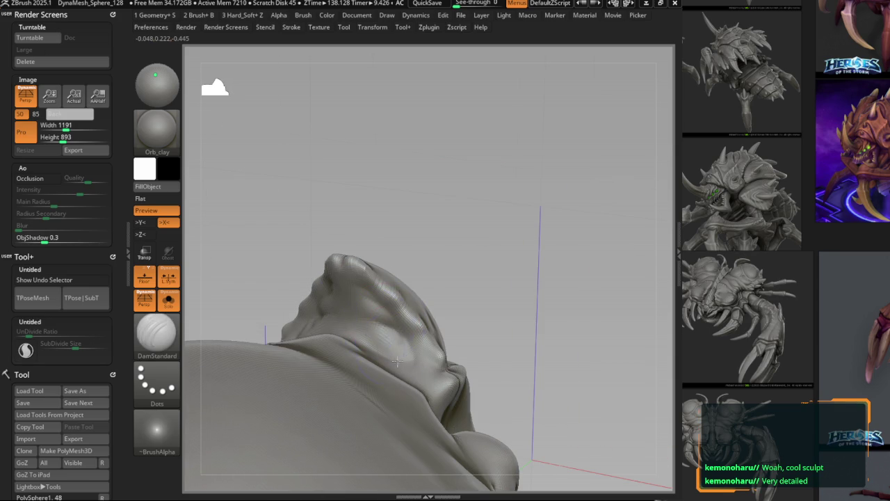
{"action": "right_click_drag", "start_coordinate": [402, 362], "coordinate": [394, 339]}
Sculpt the snout further with Custom_Standard and dotted DamStandard strokes.
{"action": "key", "text": "v"}
{"action": "key", "text": "b"}
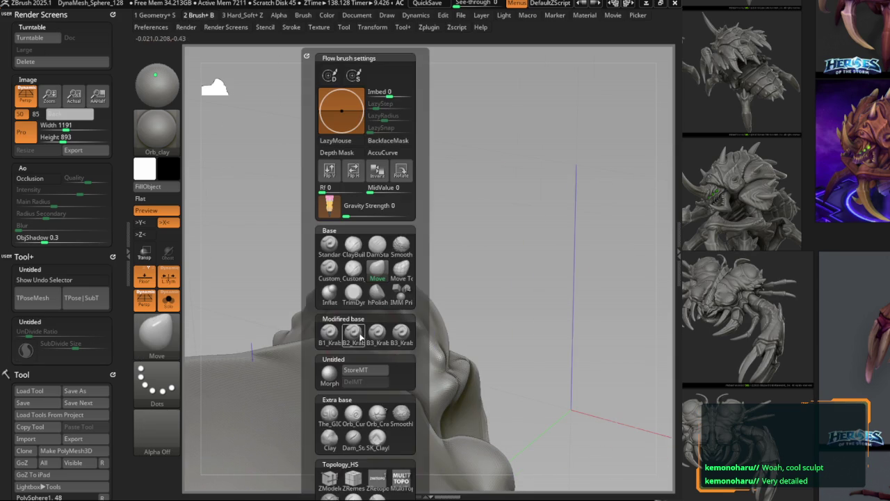
{"action": "left_click", "coordinate": [331, 279]}
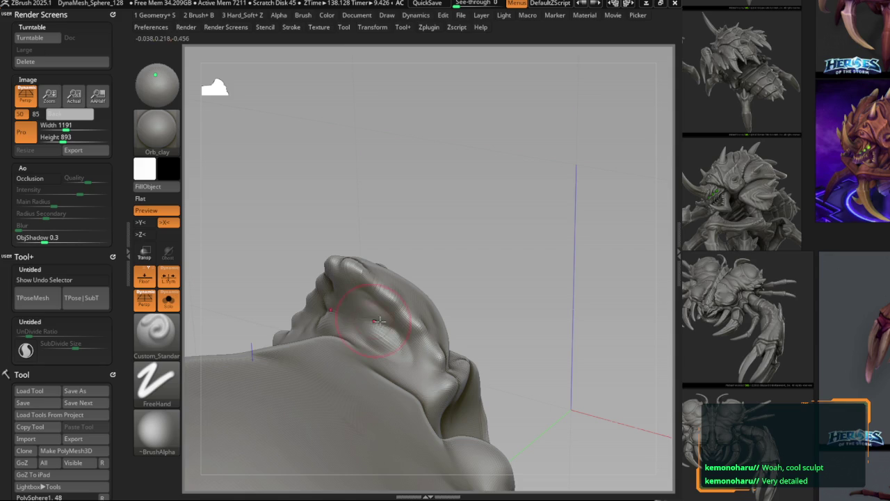
{"action": "mouse_move", "coordinate": [362, 304]}
{"action": "right_mouse_down"}
{"action": "mouse_move", "coordinate": [428, 355]}
{"action": "mouse_move", "coordinate": [462, 365]}
{"action": "right_mouse_up"}
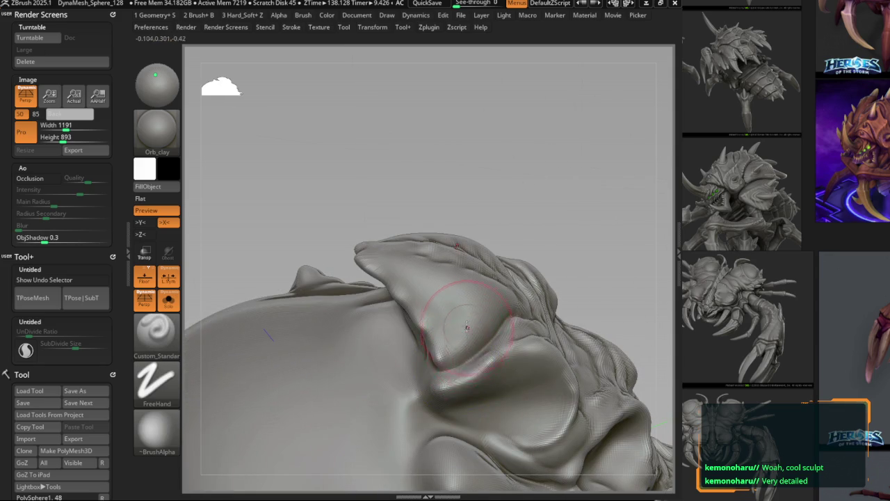
{"action": "key", "text": "space"}
{"action": "key", "text": "b"}
{"action": "key", "text": "d"}
{"action": "key", "text": "s"}
{"action": "mouse_move", "coordinate": [485, 335]}
{"action": "right_mouse_down", "text": "ctrl"}
{"action": "mouse_move", "coordinate": [445, 370]}
{"action": "mouse_move", "coordinate": [423, 292]}
{"action": "mouse_move", "coordinate": [437, 260]}
{"action": "mouse_move", "coordinate": [434, 204]}
{"action": "mouse_move", "coordinate": [480, 333]}
{"action": "mouse_move", "coordinate": [398, 207]}
{"action": "mouse_move", "coordinate": [357, 313]}
{"action": "right_mouse_up", "text": "ctrl"}
{"action": "key", "text": "1"}
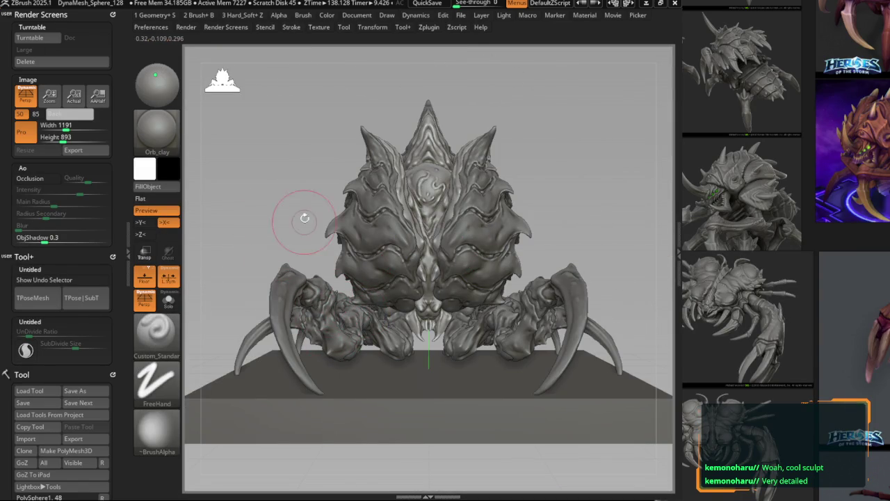
Pick a flat light grey Document background from the Back colour swatch.
{"action": "left_click", "coordinate": [356, 15]}
{"action": "left_click_drag", "start_coordinate": [378, 210], "coordinate": [417, 218]}
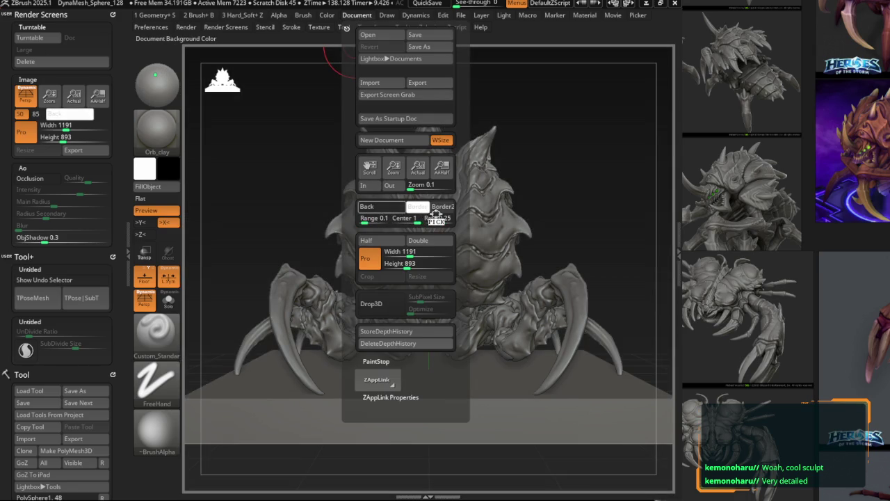
{"action": "left_click_drag", "start_coordinate": [436, 218], "coordinate": [310, 246]}
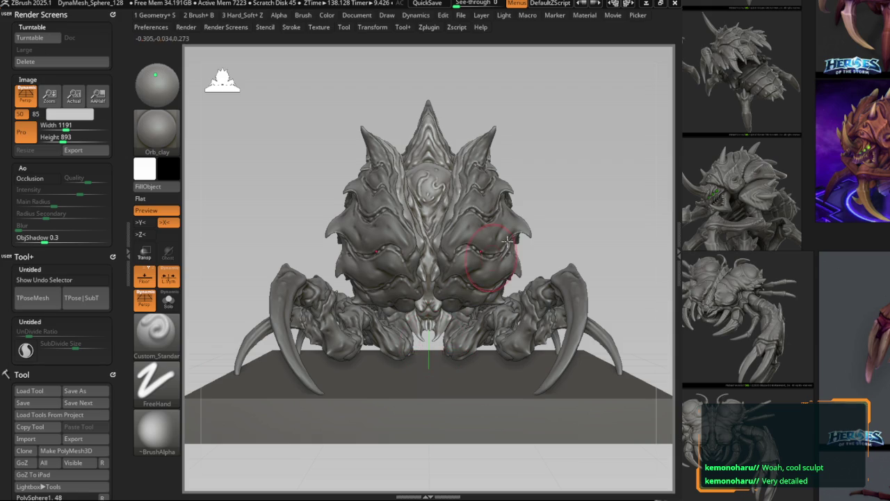
Record a turntable, widen the canvas, shift the model right, and record the turntable again.
{"action": "left_click", "coordinate": [43, 40]}
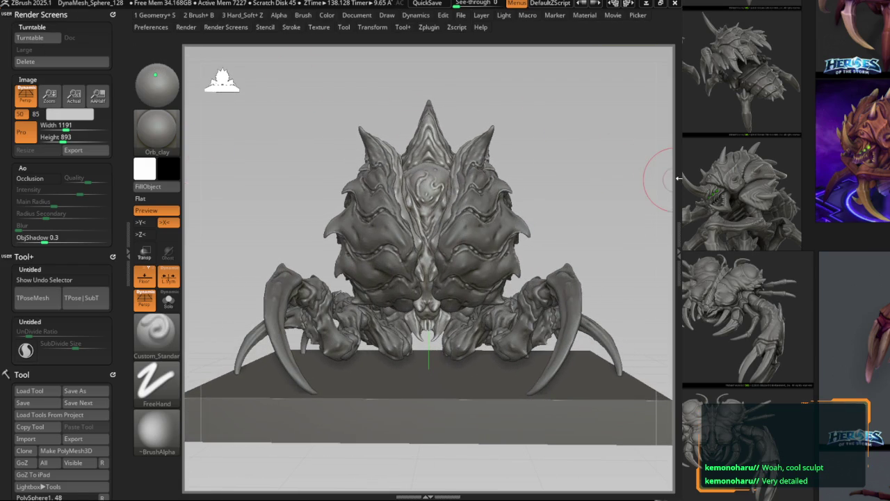
{"action": "left_click", "coordinate": [677, 180]}
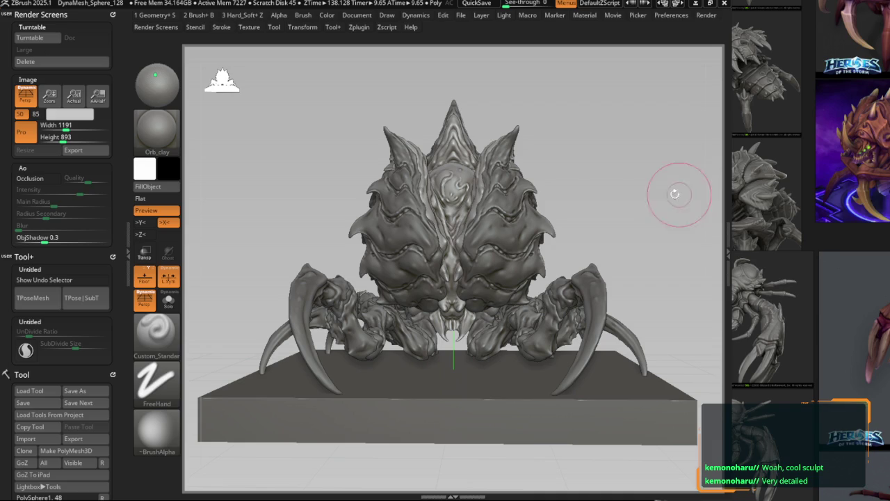
{"action": "left_click_drag", "start_coordinate": [295, 137], "coordinate": [299, 137], "text": "alt"}
{"action": "left_click", "coordinate": [32, 38]}
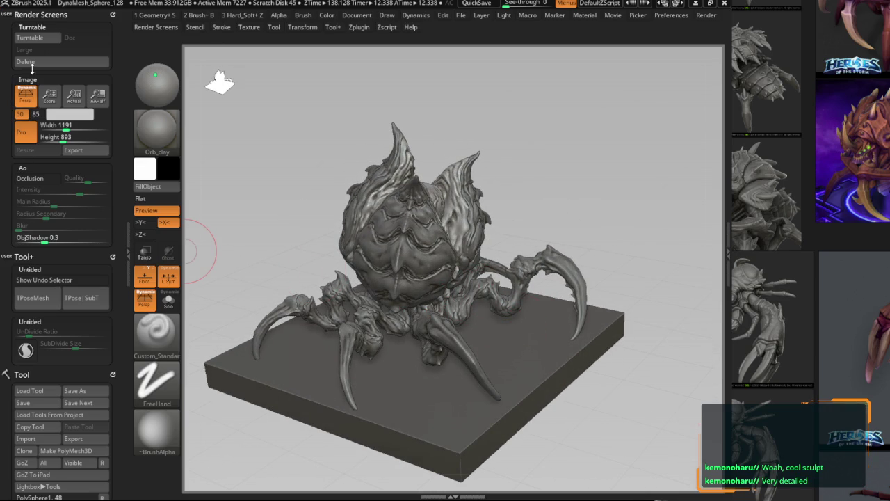
Activate Ao Occlusion (quality 6, intensity 50) and raise its Blur to 5.
{"action": "scroll", "coordinate": [104, 216], "scroll_direction": "down", "scroll_amount": 3}
{"action": "scroll", "coordinate": [84, 232], "scroll_direction": "up", "scroll_amount": 2}
{"action": "scroll", "coordinate": [83, 232], "scroll_direction": "up", "scroll_amount": 1}
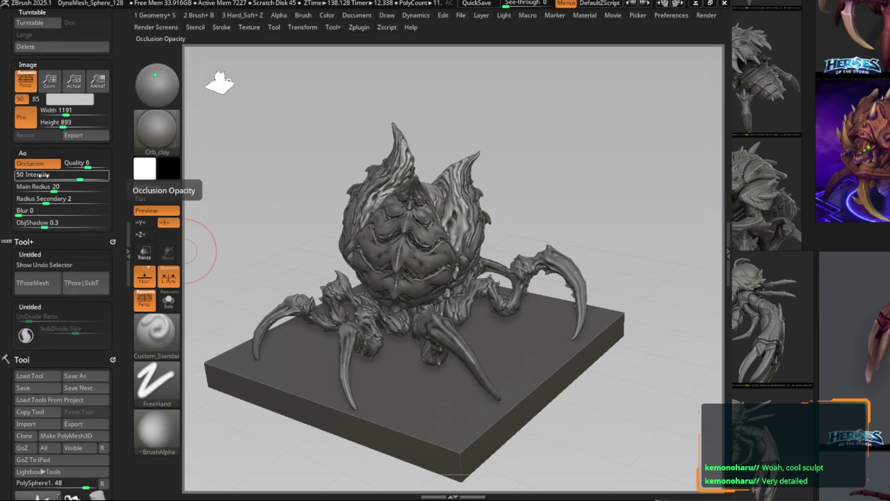
{"action": "left_click", "coordinate": [39, 163]}
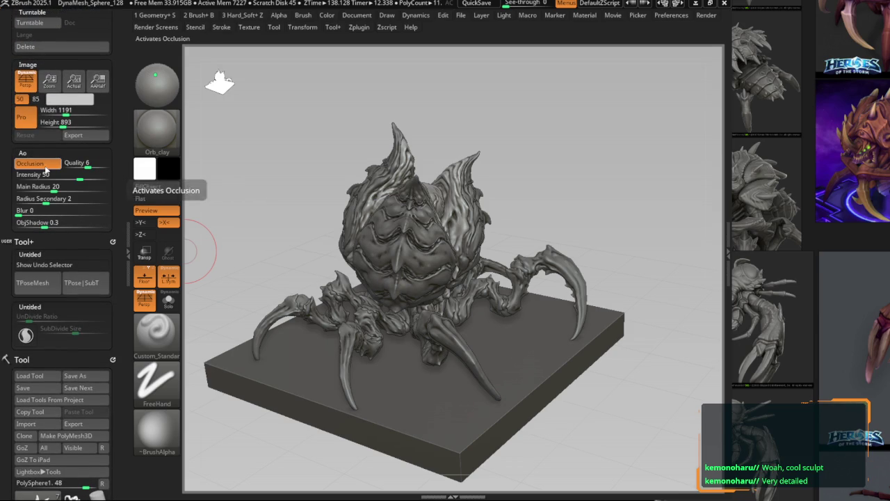
{"action": "scroll", "coordinate": [428, 240], "scroll_direction": "up", "scroll_amount": 2, "text": "ctrl"}
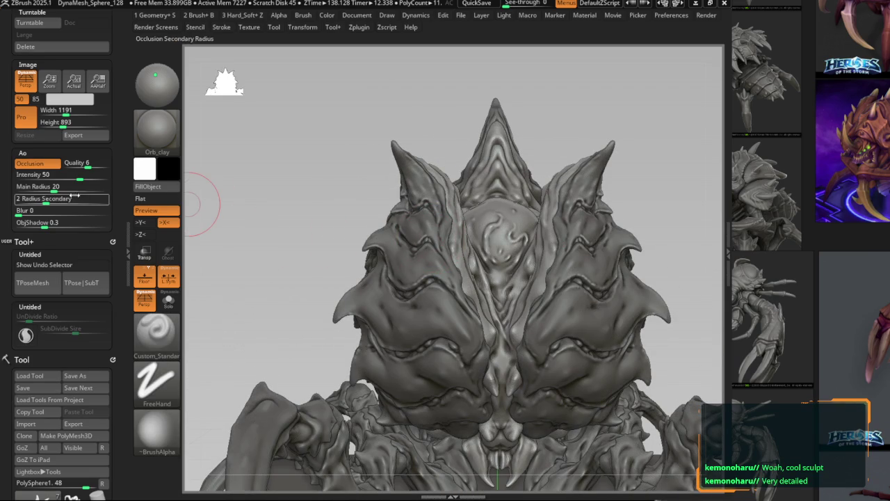
{"action": "left_click_drag", "start_coordinate": [24, 211], "coordinate": [34, 212]}
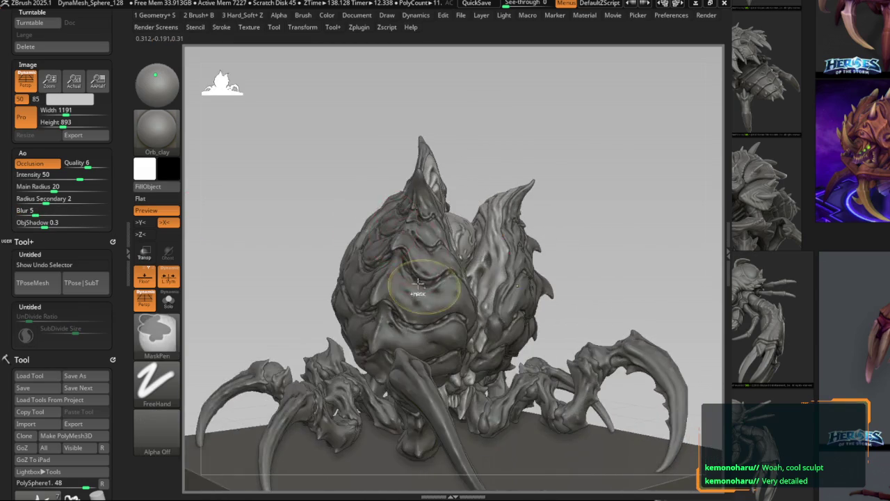
Orbit the creature to a new angle and record a turntable of it spinning on its base.
{"action": "mouse_move", "coordinate": [454, 247]}
{"action": "left_mouse_down", "text": "shift"}
{"action": "mouse_move", "coordinate": [584, 248]}
{"action": "mouse_move", "coordinate": [547, 238]}
{"action": "mouse_move", "coordinate": [517, 278]}
{"action": "mouse_move", "coordinate": [423, 261]}
{"action": "left_mouse_up", "text": "shift"}
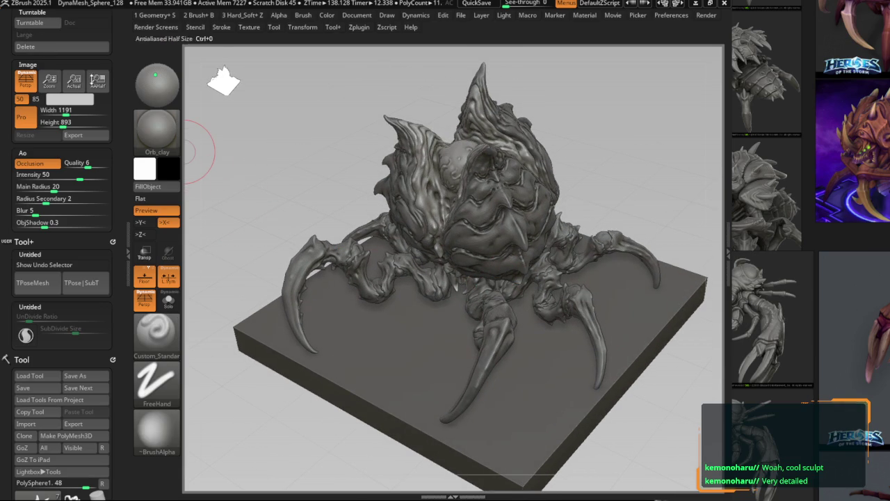
{"action": "left_click_drag", "start_coordinate": [547, 313], "coordinate": [512, 334]}
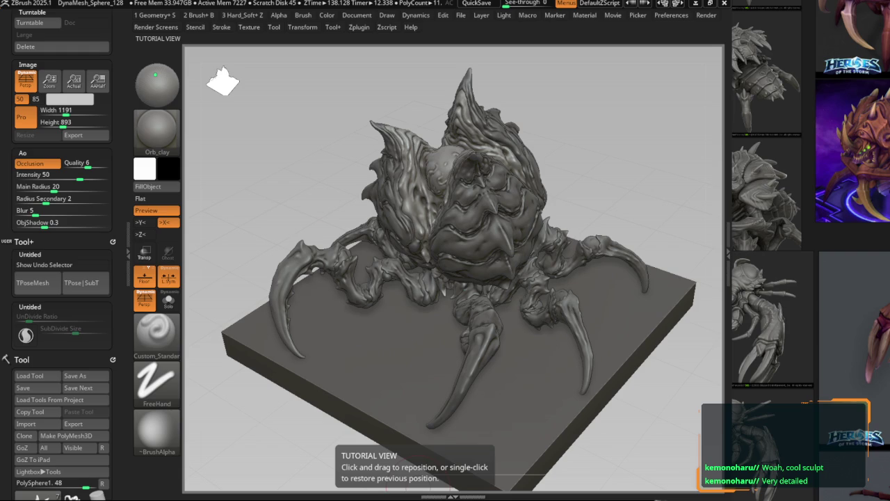
{"action": "left_click", "coordinate": [22, 25]}
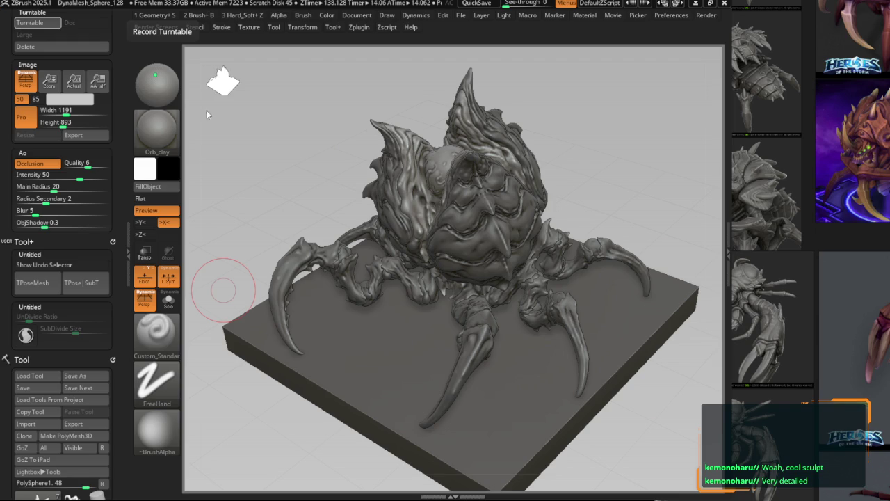
{"action": "mouse_move", "coordinate": [334, 303]}
{"action": "right_mouse_down"}
{"action": "mouse_move", "coordinate": [397, 259]}
{"action": "mouse_move", "coordinate": [397, 229]}
{"action": "mouse_move", "coordinate": [357, 253]}
{"action": "mouse_move", "coordinate": [428, 315]}
{"action": "right_mouse_up"}
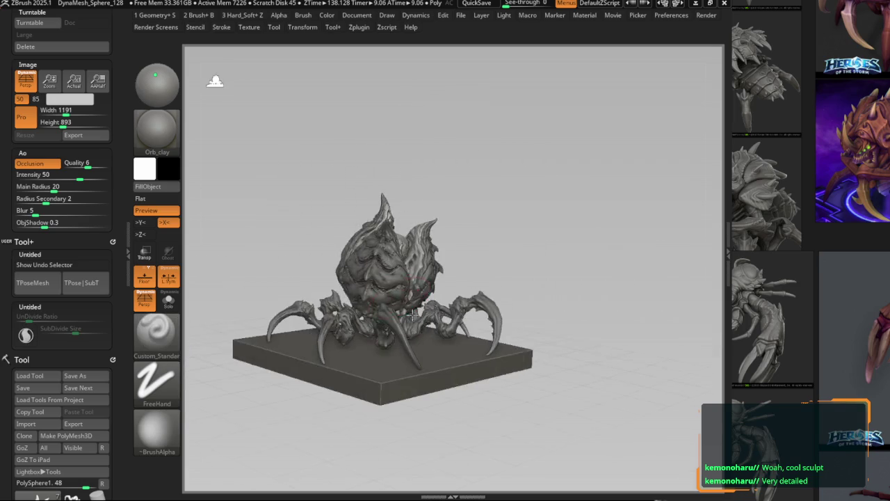
Expand the Subtool list to show all eight subtools and hide the flat base plate.
{"action": "left_click_drag", "start_coordinate": [115, 344], "coordinate": [119, 216]}
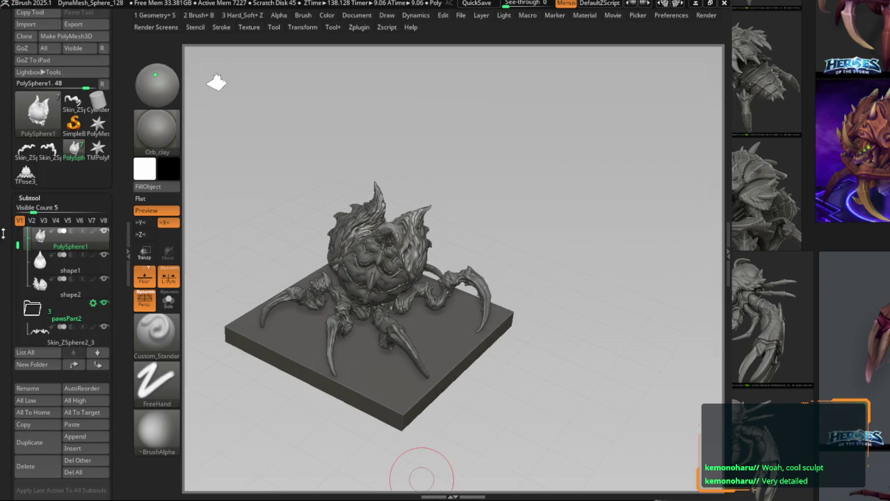
{"action": "left_click_drag", "start_coordinate": [25, 207], "coordinate": [44, 206]}
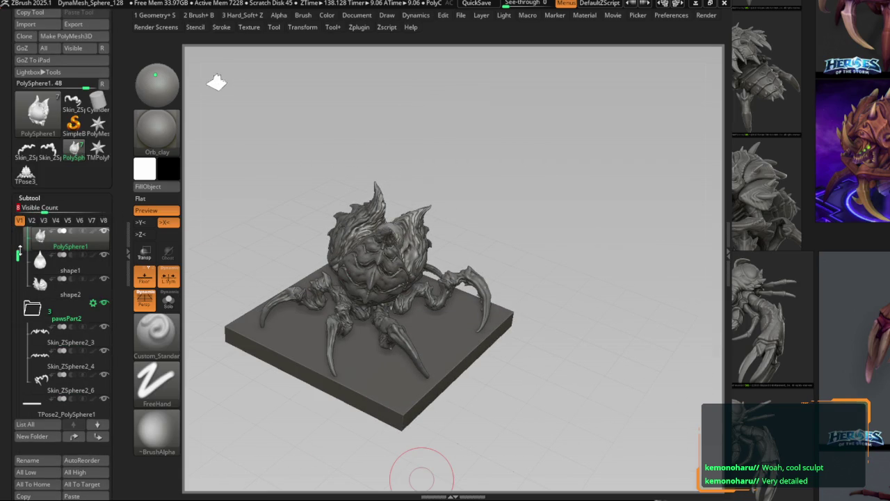
{"action": "left_click", "coordinate": [104, 397]}
Rotate the creature to a straight front view and zoom out to frame it.
{"action": "mouse_move", "coordinate": [219, 348]}
{"action": "left_mouse_down"}
{"action": "mouse_move", "coordinate": [303, 311]}
{"action": "mouse_move", "coordinate": [299, 346]}
{"action": "left_mouse_up"}
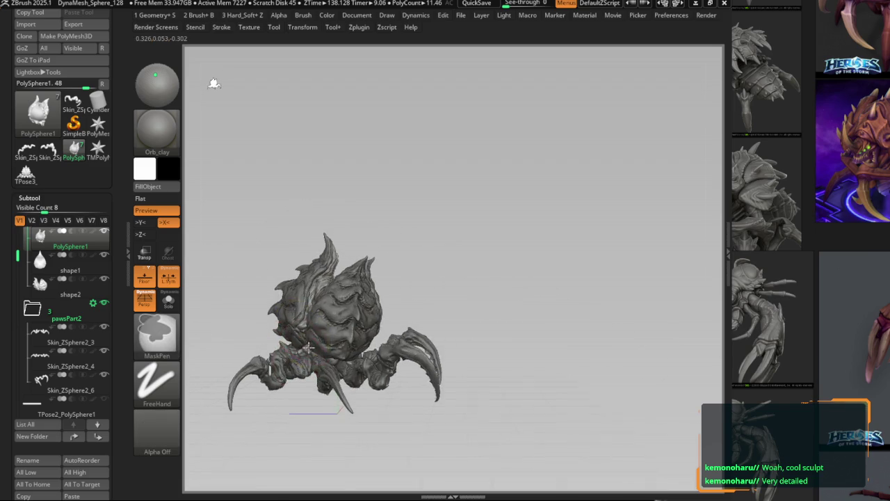
{"action": "mouse_move", "coordinate": [298, 330]}
{"action": "left_mouse_down", "text": "ctrl"}
{"action": "mouse_move", "coordinate": [500, 304]}
{"action": "mouse_move", "coordinate": [484, 293]}
{"action": "mouse_move", "coordinate": [492, 295]}
{"action": "mouse_move", "coordinate": [452, 338]}
{"action": "mouse_move", "coordinate": [453, 354]}
{"action": "mouse_move", "coordinate": [425, 335]}
{"action": "mouse_move", "coordinate": [374, 333]}
{"action": "mouse_move", "coordinate": [417, 355]}
{"action": "left_mouse_up", "text": "ctrl"}
{"action": "mouse_move", "coordinate": [439, 412]}
{"action": "right_mouse_down", "text": "ctrl"}
{"action": "mouse_move", "coordinate": [428, 391]}
{"action": "mouse_move", "coordinate": [432, 375]}
{"action": "right_mouse_up", "text": "ctrl"}
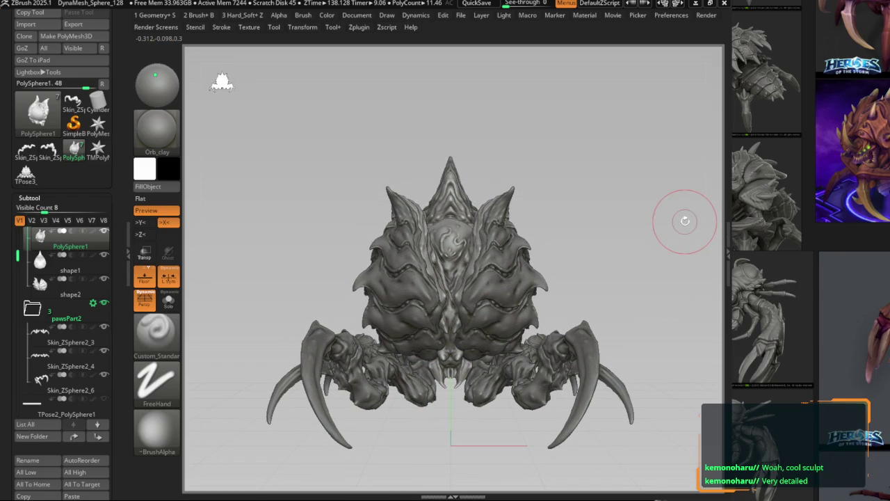
{"action": "left_click", "coordinate": [357, 15]}
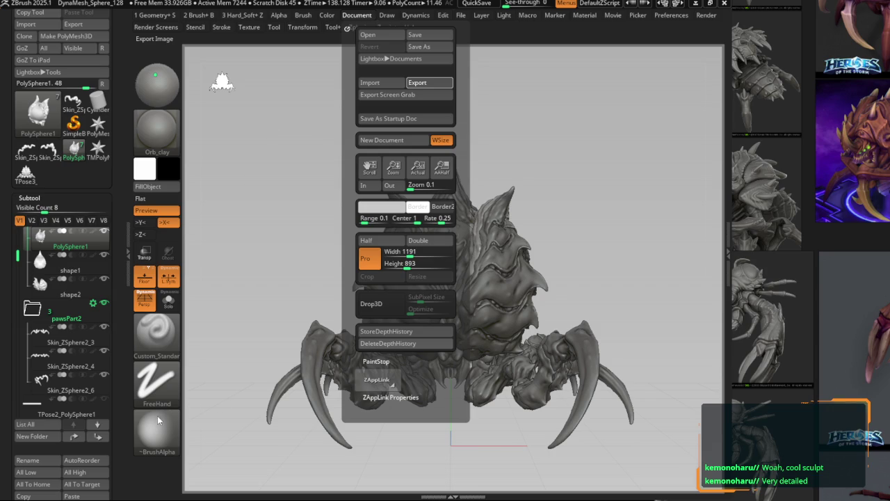
Export the front-view image, then orbit to a closer three-quarter view of the carapace.
{"action": "left_click", "coordinate": [430, 82]}
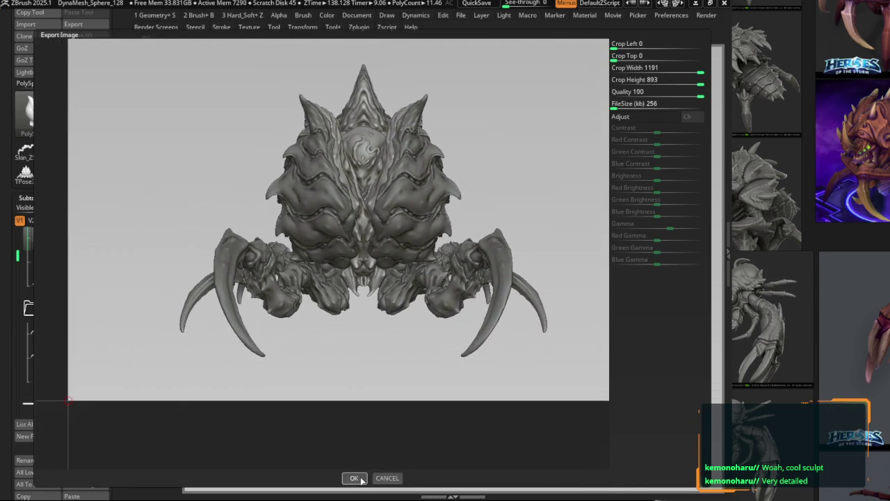
{"action": "left_click", "coordinate": [359, 478]}
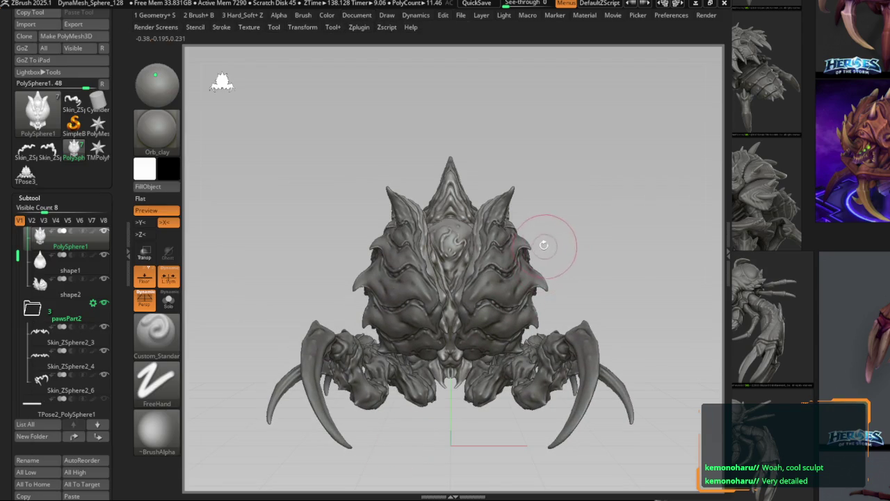
{"action": "mouse_move", "coordinate": [558, 228]}
{"action": "left_mouse_down"}
{"action": "mouse_move", "coordinate": [545, 242]}
{"action": "mouse_move", "coordinate": [594, 235]}
{"action": "mouse_move", "coordinate": [604, 255]}
{"action": "mouse_move", "coordinate": [575, 250]}
{"action": "left_mouse_up"}
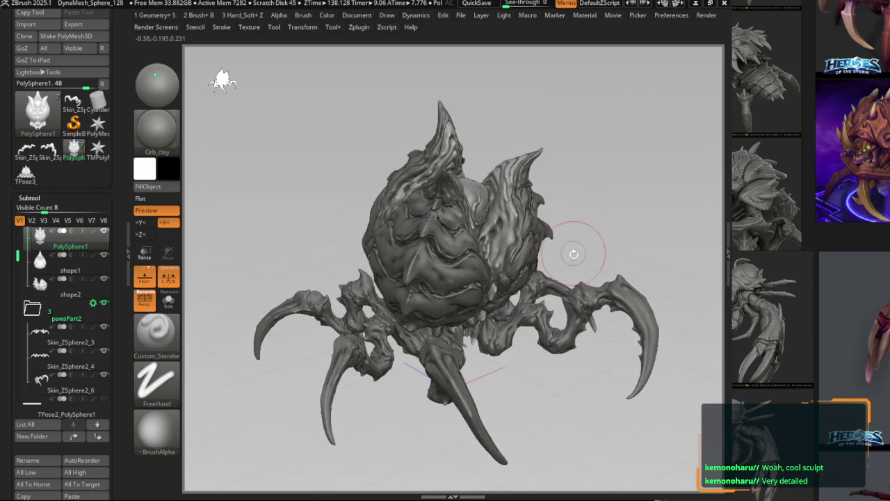
{"action": "mouse_move", "coordinate": [578, 213]}
{"action": "left_mouse_down"}
{"action": "mouse_move", "coordinate": [568, 206]}
{"action": "mouse_move", "coordinate": [574, 237]}
{"action": "mouse_move", "coordinate": [567, 192]}
{"action": "mouse_move", "coordinate": [573, 197]}
{"action": "left_mouse_up"}
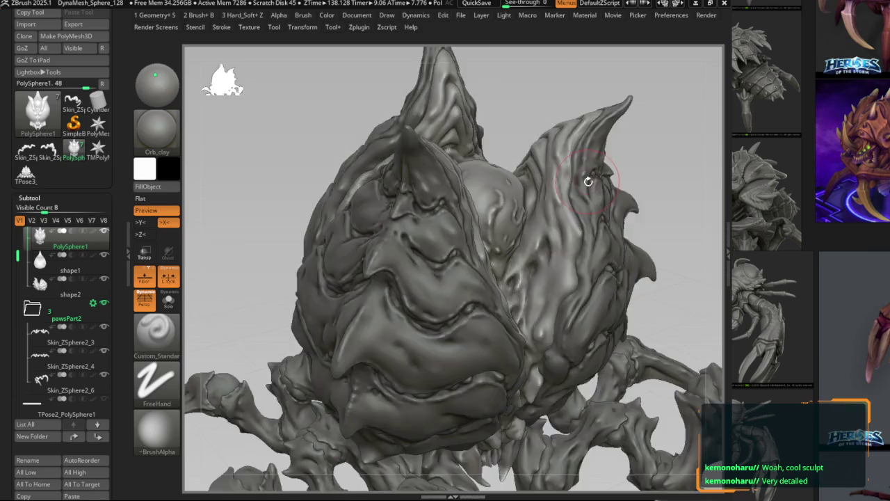
{"action": "right_click_drag", "start_coordinate": [588, 182], "coordinate": [584, 180], "text": "ctrl"}
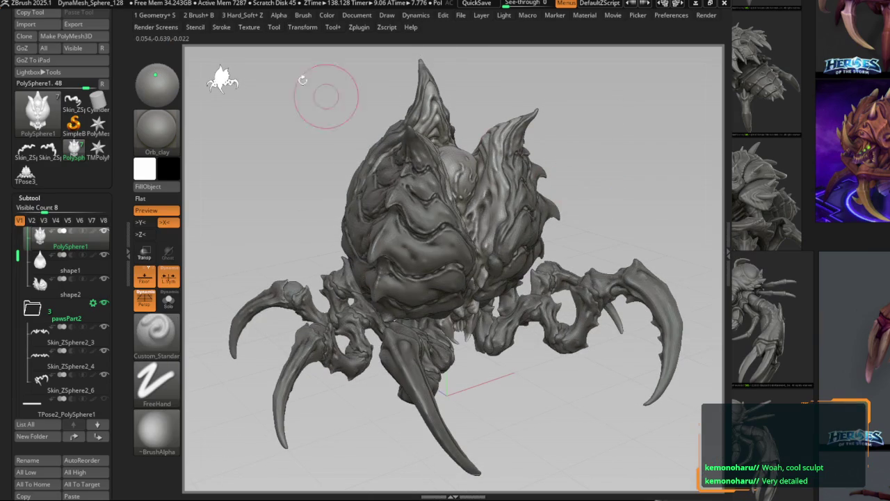
Export the three-quarter view as an image, repositioning the creature in the export preview.
{"action": "left_click", "coordinate": [369, 16]}
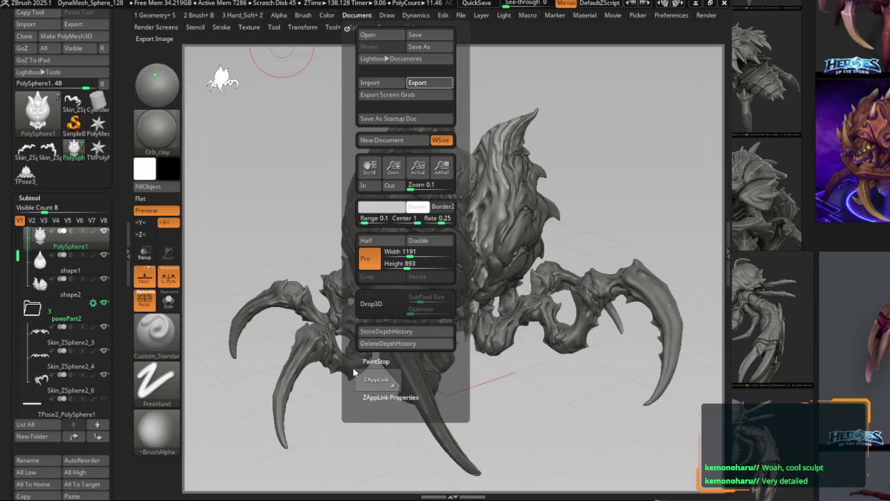
{"action": "left_click", "coordinate": [429, 82]}
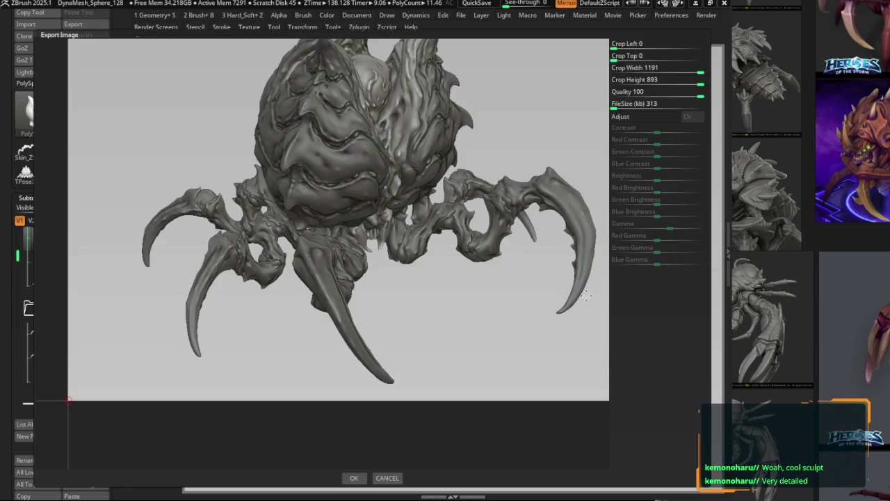
{"action": "left_click_drag", "start_coordinate": [438, 207], "coordinate": [348, 453]}
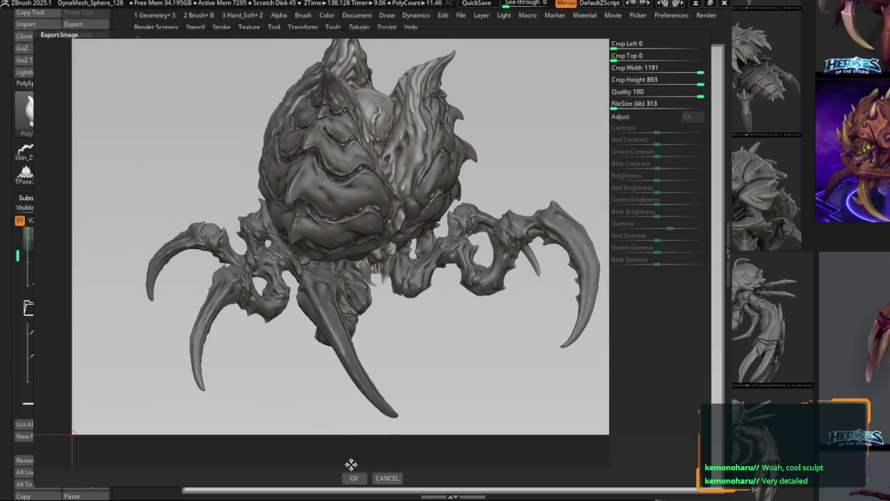
{"action": "left_click", "coordinate": [354, 478]}
{"action": "left_click", "coordinate": [356, 15]}
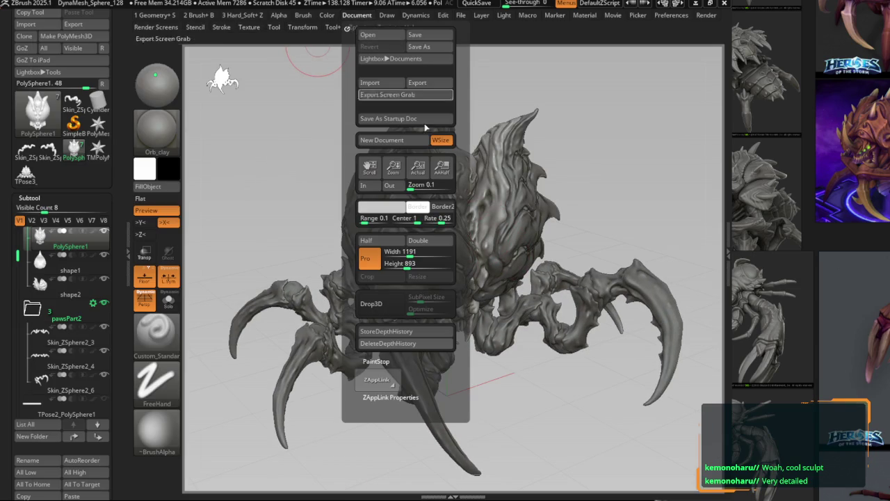
Show the canvas at actual size, orbit to a low side angle, and export that view.
{"action": "left_click", "coordinate": [417, 174]}
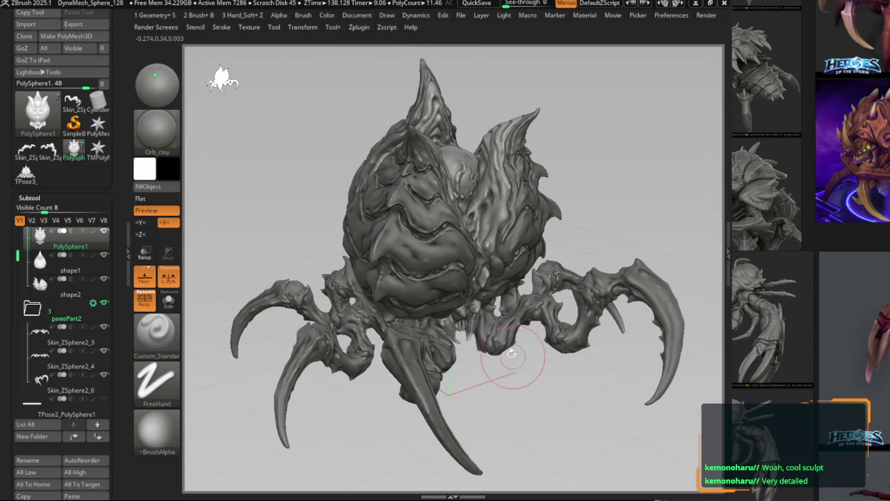
{"action": "mouse_move", "coordinate": [513, 357]}
{"action": "left_mouse_down"}
{"action": "mouse_move", "coordinate": [577, 320]}
{"action": "mouse_move", "coordinate": [475, 341]}
{"action": "mouse_move", "coordinate": [480, 325]}
{"action": "mouse_move", "coordinate": [459, 323]}
{"action": "mouse_move", "coordinate": [476, 297]}
{"action": "left_mouse_up"}
{"action": "key", "text": "b"}
{"action": "key", "text": "d"}
{"action": "key", "text": "s"}
{"action": "key", "text": "b"}
{"action": "key", "text": "c"}
{"action": "key", "text": "s"}
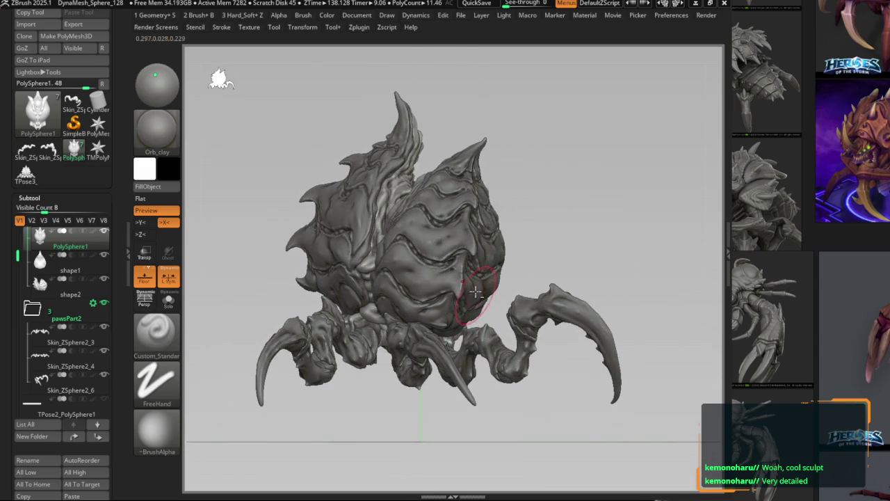
{"action": "left_click", "coordinate": [346, 25]}
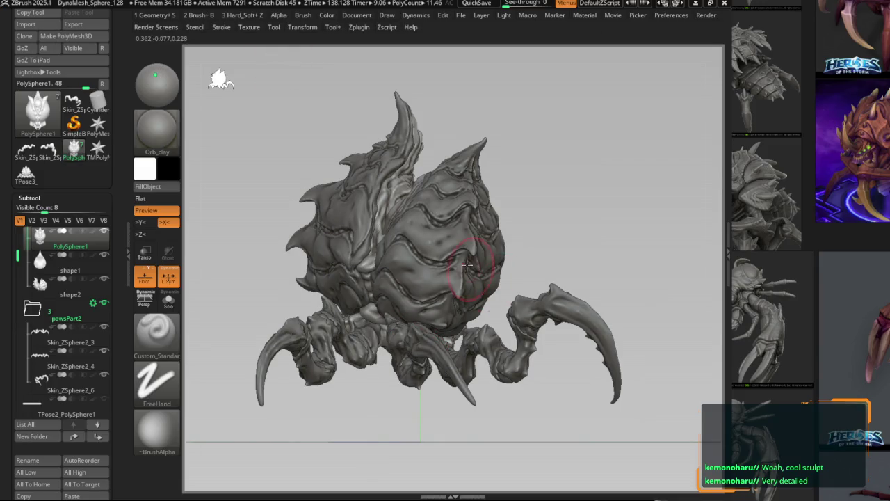
Turn the creature to a straight front view, zoomed out to frame it fully.
{"action": "mouse_move", "coordinate": [466, 264]}
{"action": "right_mouse_down"}
{"action": "mouse_move", "coordinate": [459, 259]}
{"action": "mouse_move", "coordinate": [415, 278]}
{"action": "right_mouse_up"}
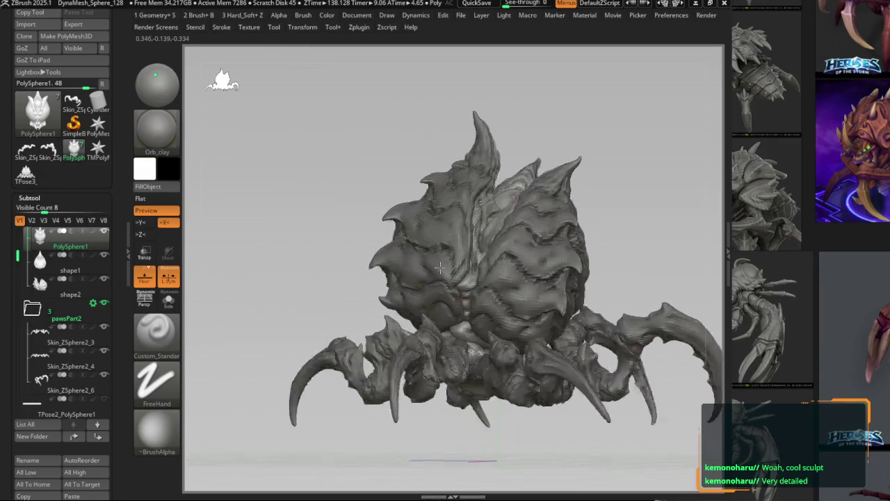
{"action": "mouse_move", "coordinate": [355, 280]}
{"action": "right_mouse_down"}
{"action": "mouse_move", "coordinate": [452, 276]}
{"action": "mouse_move", "coordinate": [434, 269]}
{"action": "right_mouse_up"}
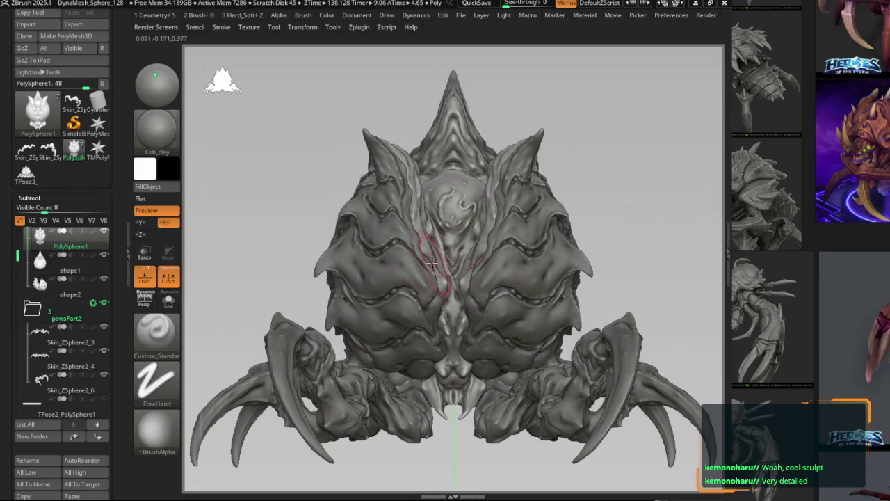
{"action": "right_click_drag", "start_coordinate": [477, 318], "coordinate": [446, 313], "text": "ctrl"}
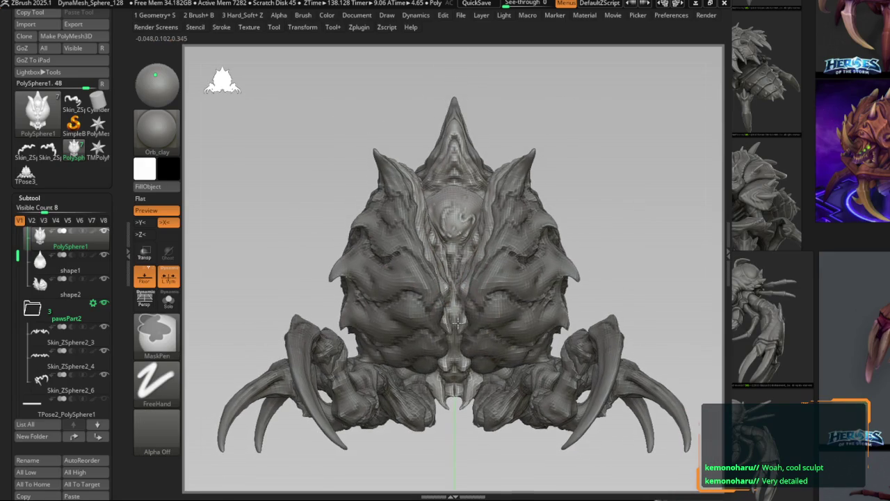